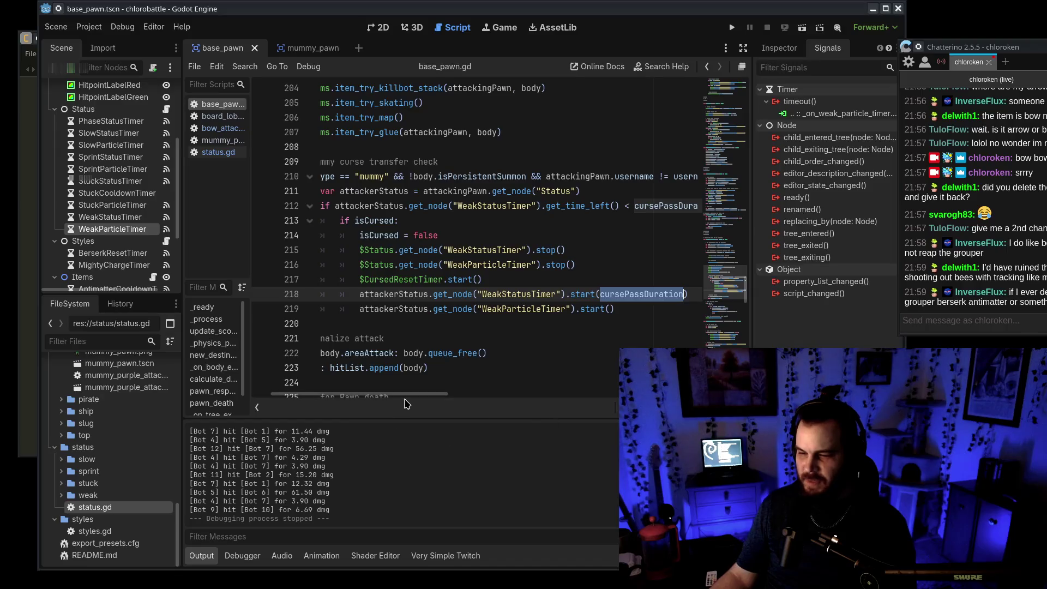
Step: Check the WeakStatusTimer and WeakParticleTimer wait times in the Inspector
left_click_drag(406, 403, 382, 406)
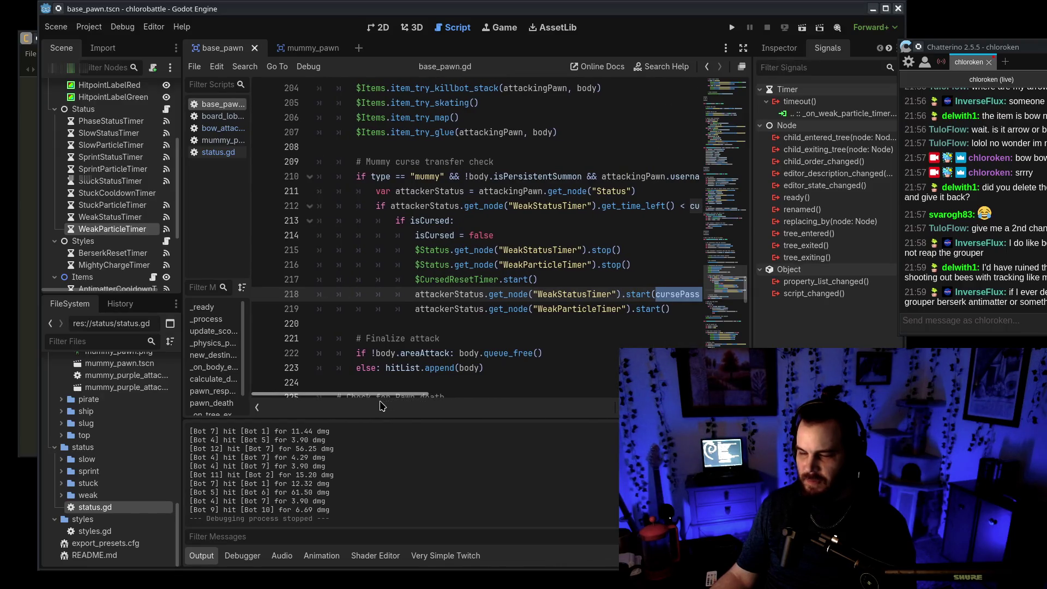
mouse_move(725, 284)
left_mouse_down()
mouse_move(733, 109)
mouse_move(740, 269)
left_mouse_up()
left_click(127, 220)
left_click(790, 48)
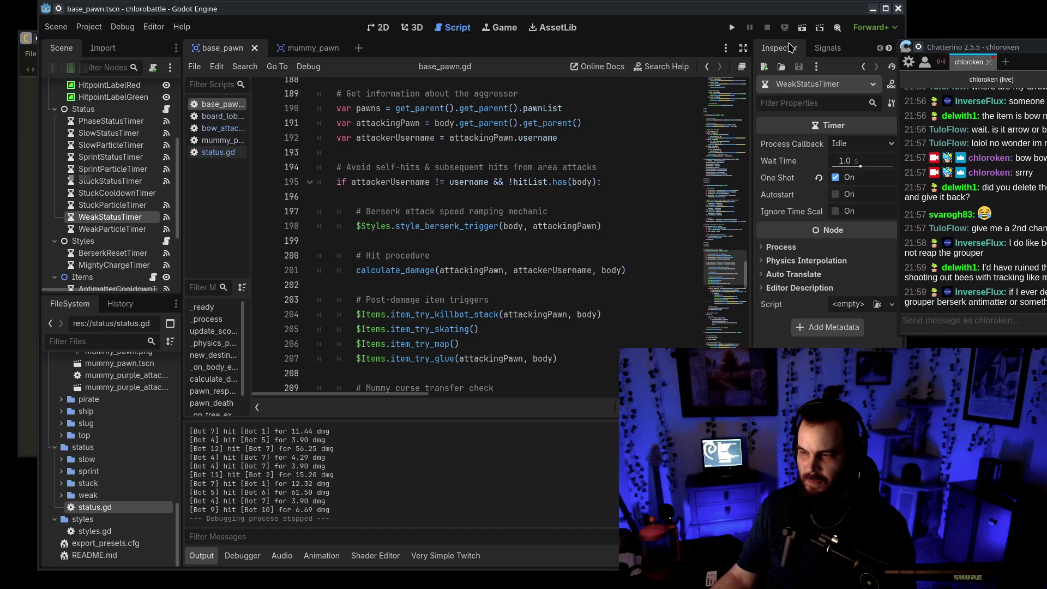
left_click(142, 229)
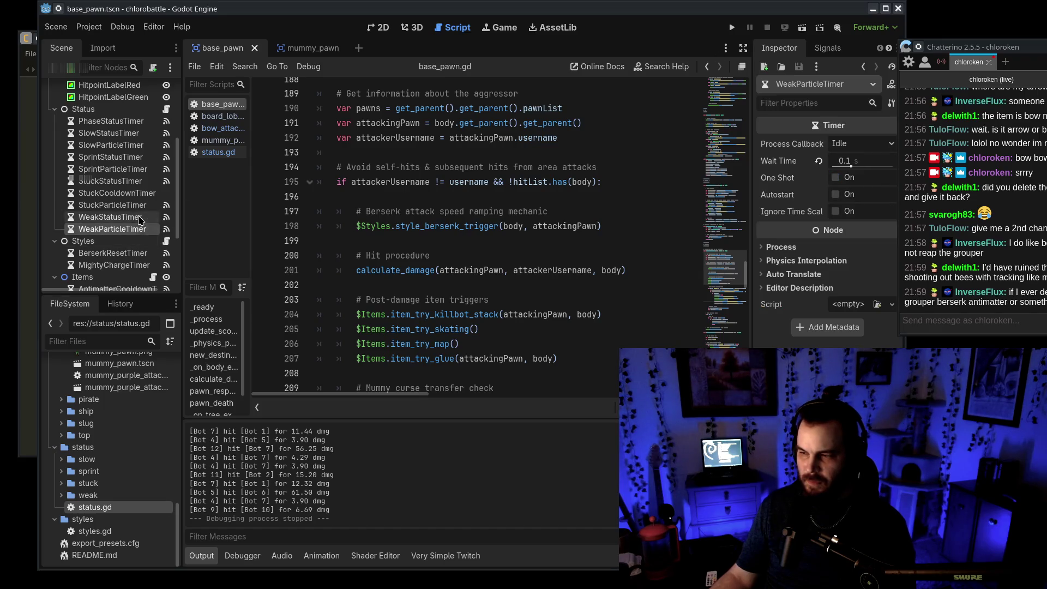
Step: Inspect StuckCooldownTimer and StuckParticleTimer settings, then launch chlorobattle for a test run
left_click(140, 218)
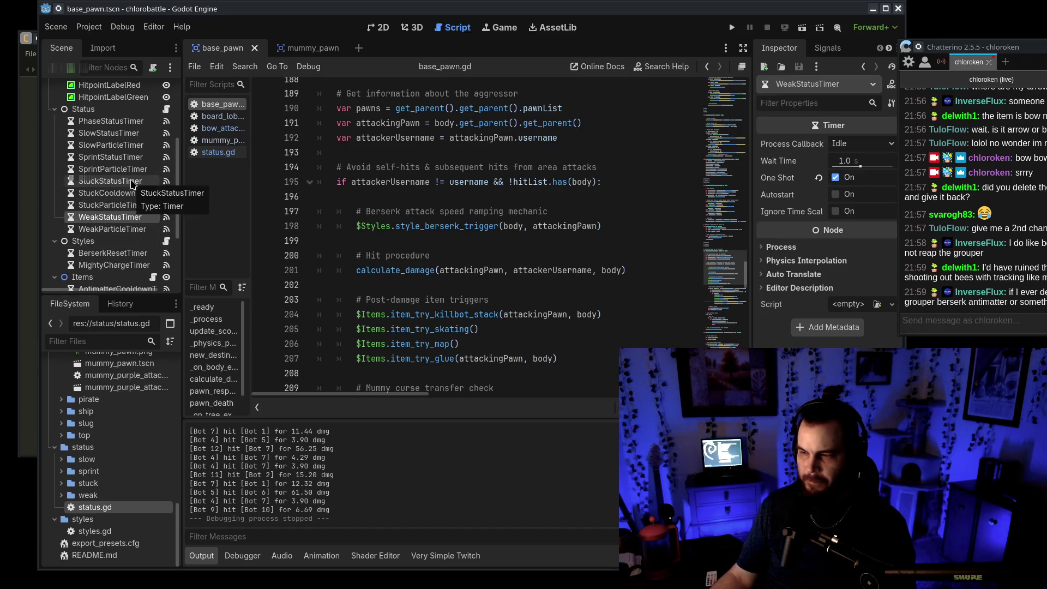
left_click(133, 193)
left_click(134, 207)
left_click(732, 27)
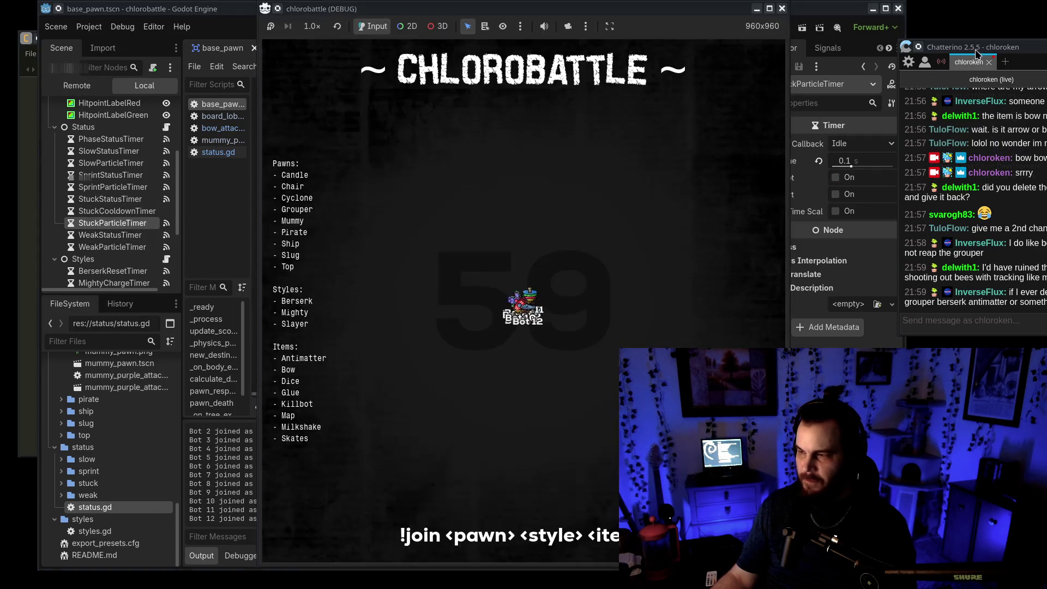
Step: Move the chat window aside while the chlorobattle debug game runs
left_click_drag(989, 46, 856, 33)
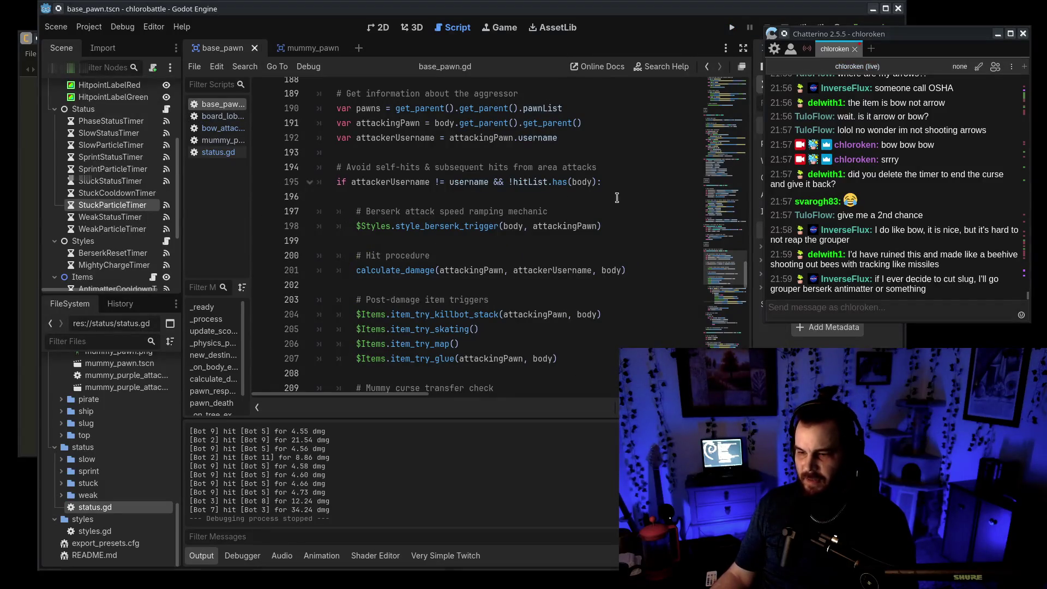
Step: Review the WeakStatusTimer reference on line 218 and save the scene with Ctrl+S
scroll(729, 250, "up", 10)
scroll(729, 250, "up", 15)
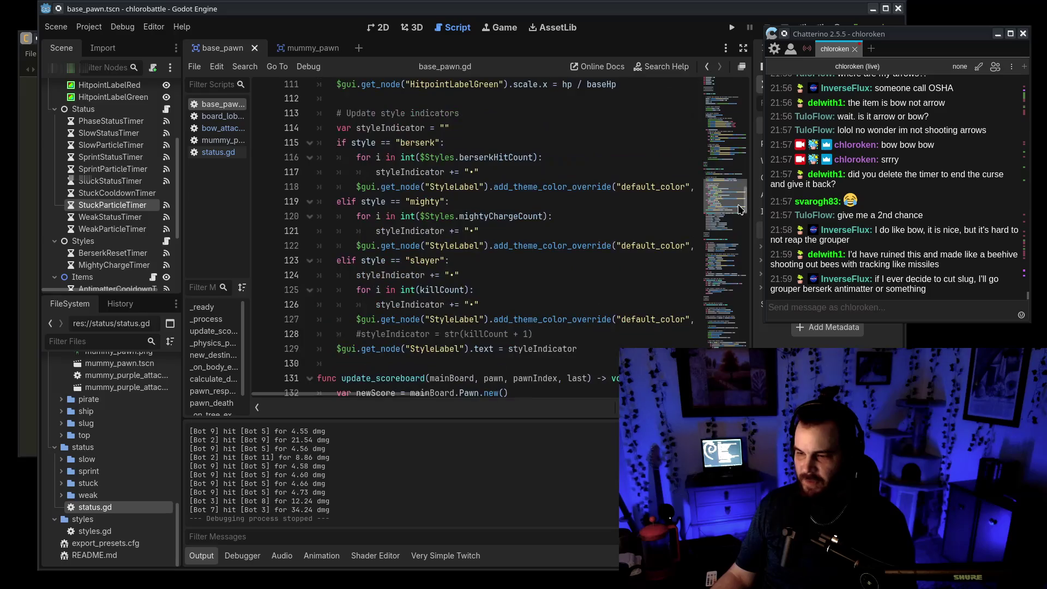
scroll(748, 309, "down", 20)
scroll(748, 309, "up", 3)
left_click_drag(427, 394, 448, 394)
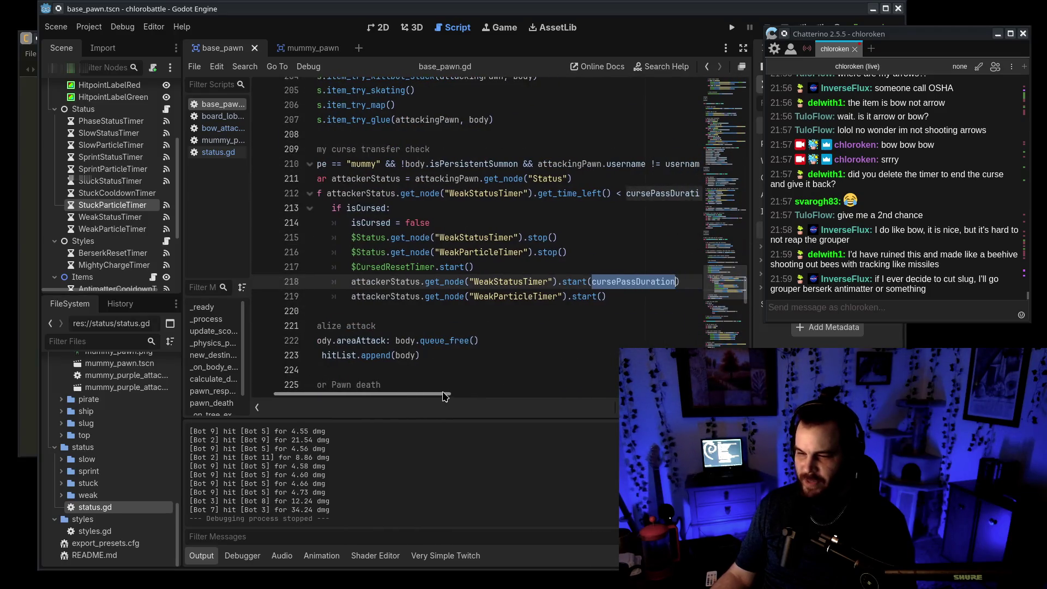
left_click(494, 283)
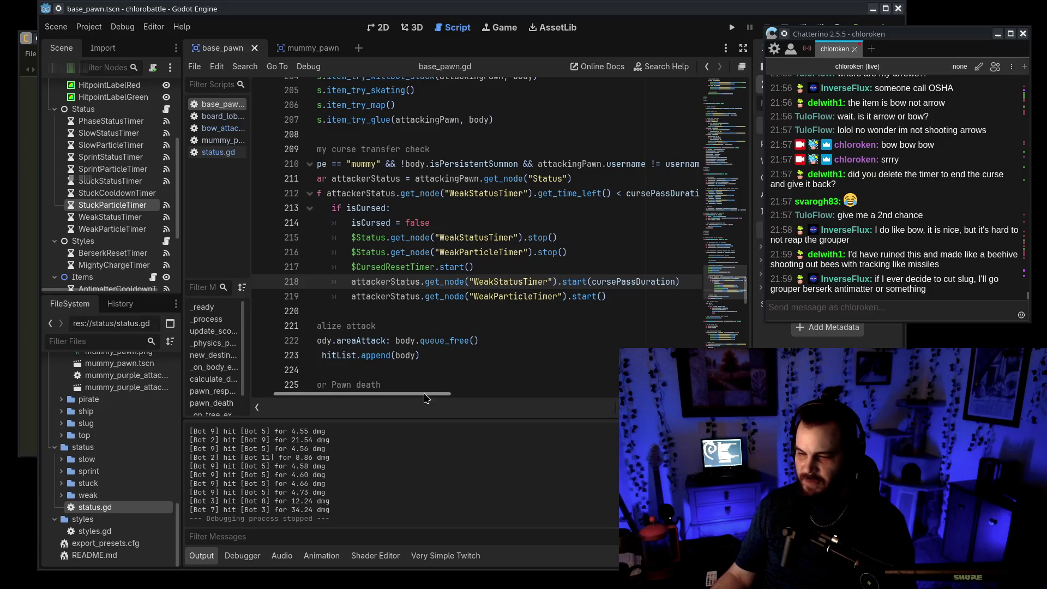
key("ctrl+s")
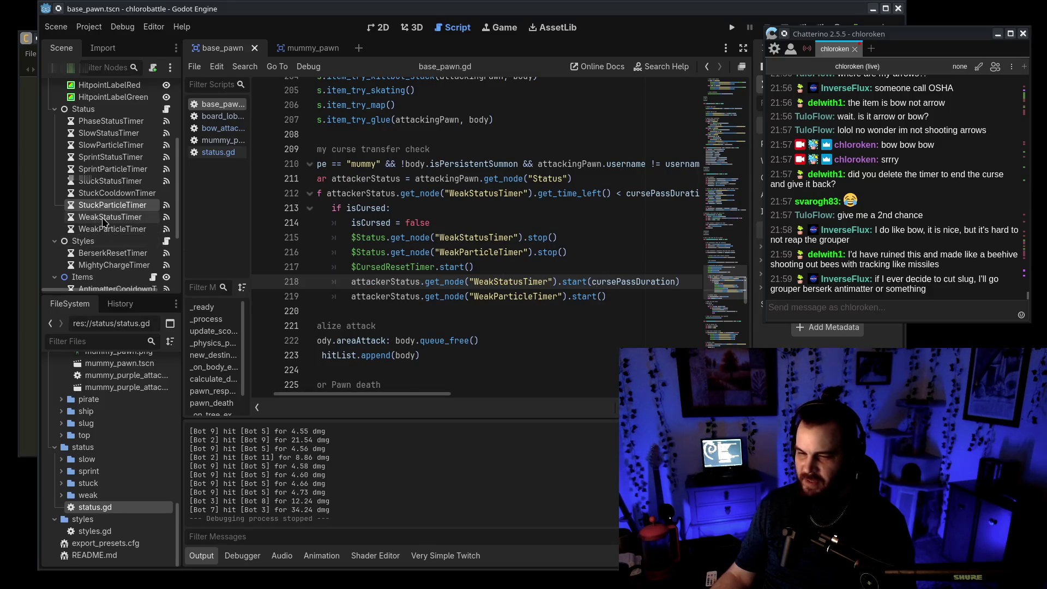
Step: Read status.gd's weak status timeout handler on lines 49–51, which stops $WeakStatusTimer
left_click(221, 154)
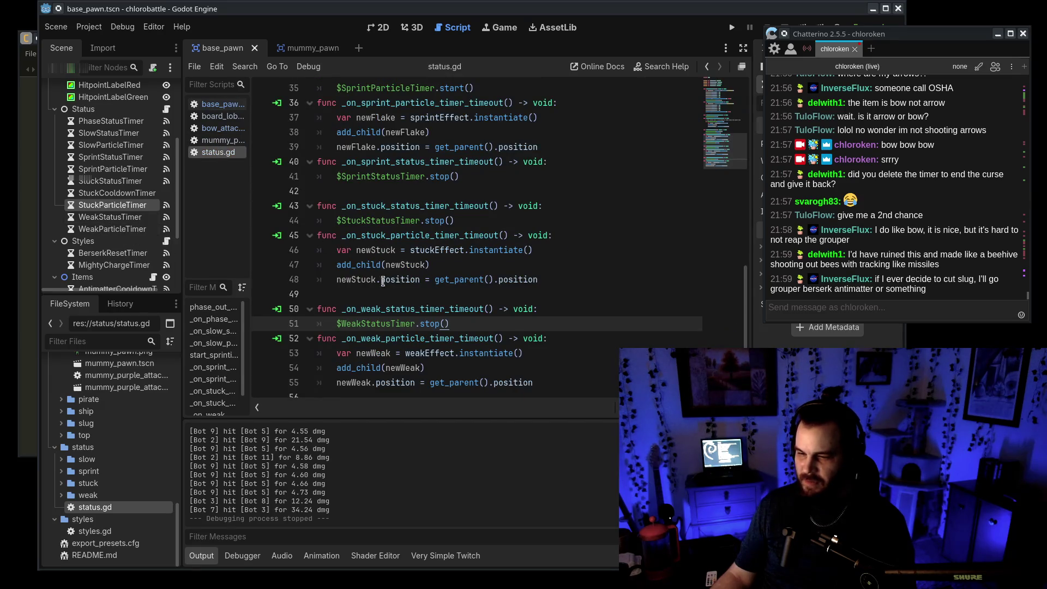
left_click_drag(337, 315, 415, 314)
left_click(491, 315)
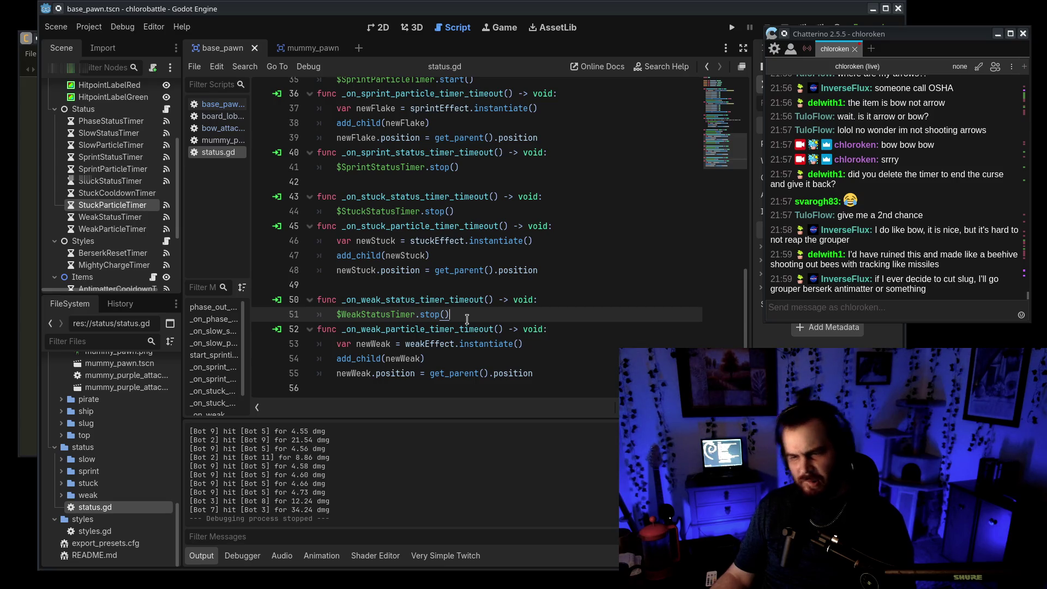
scroll(467, 319, "up", 2)
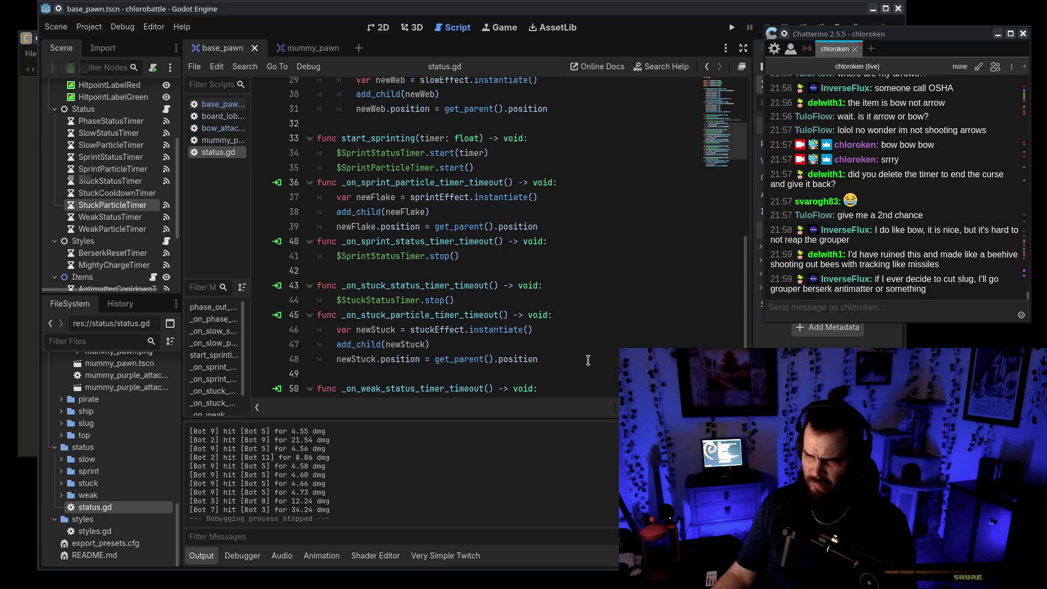
scroll(588, 360, "up", 7)
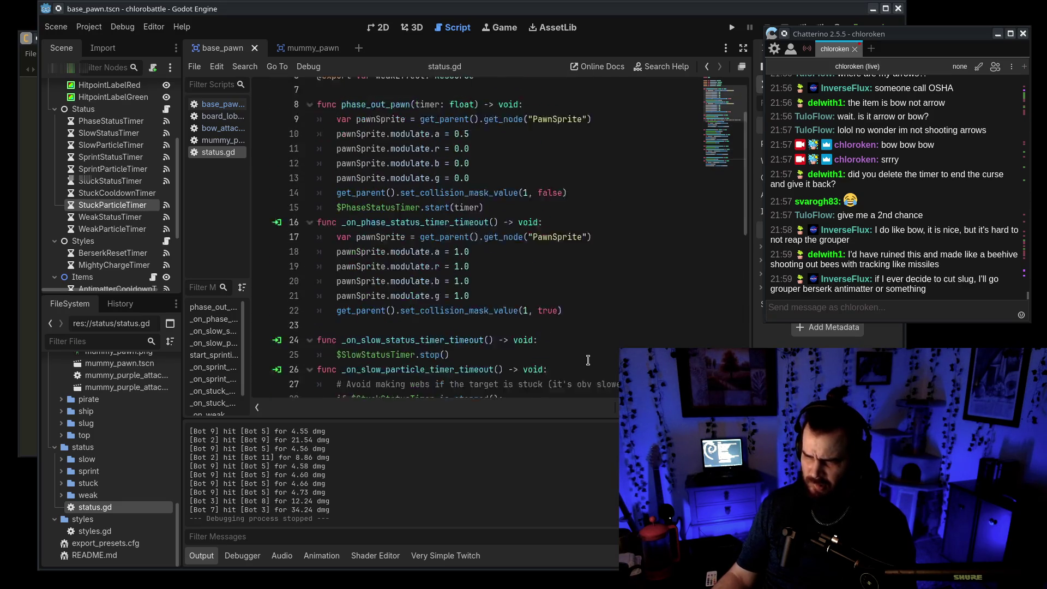
scroll(575, 342, "down", 1)
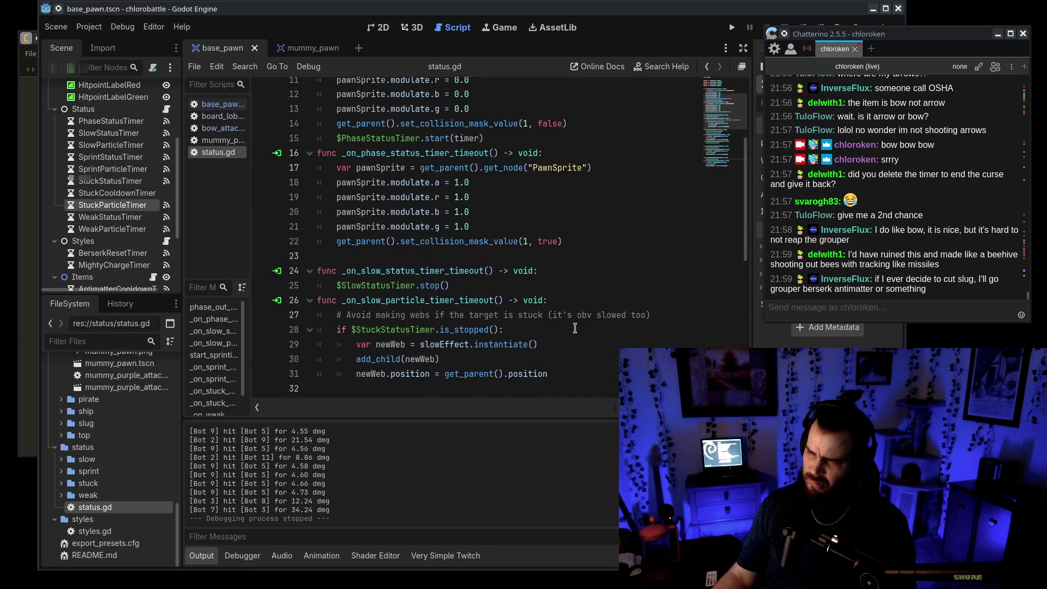
left_click(582, 304)
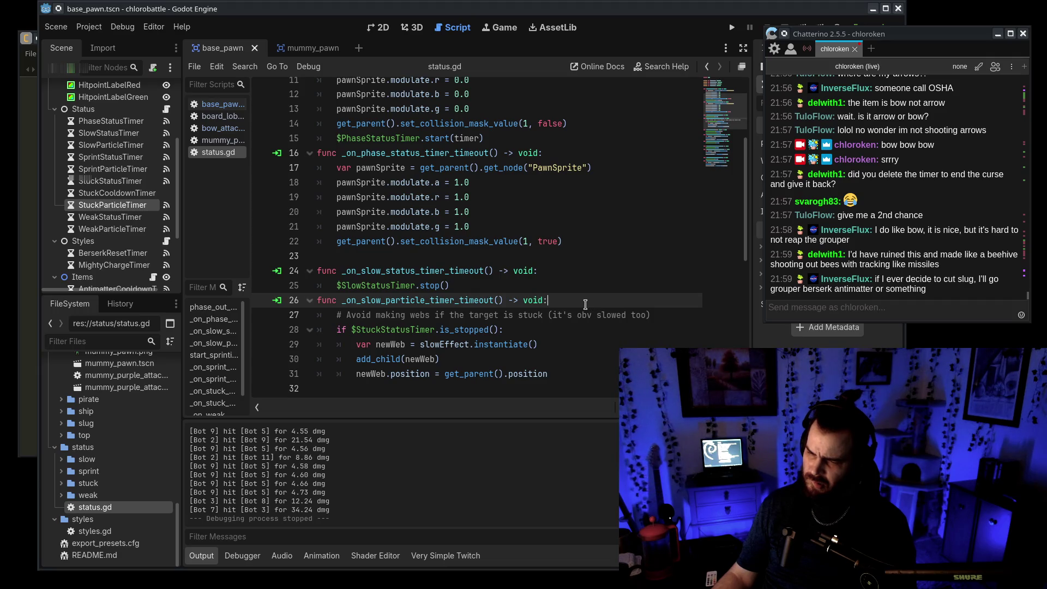
scroll(585, 304, "down", 2)
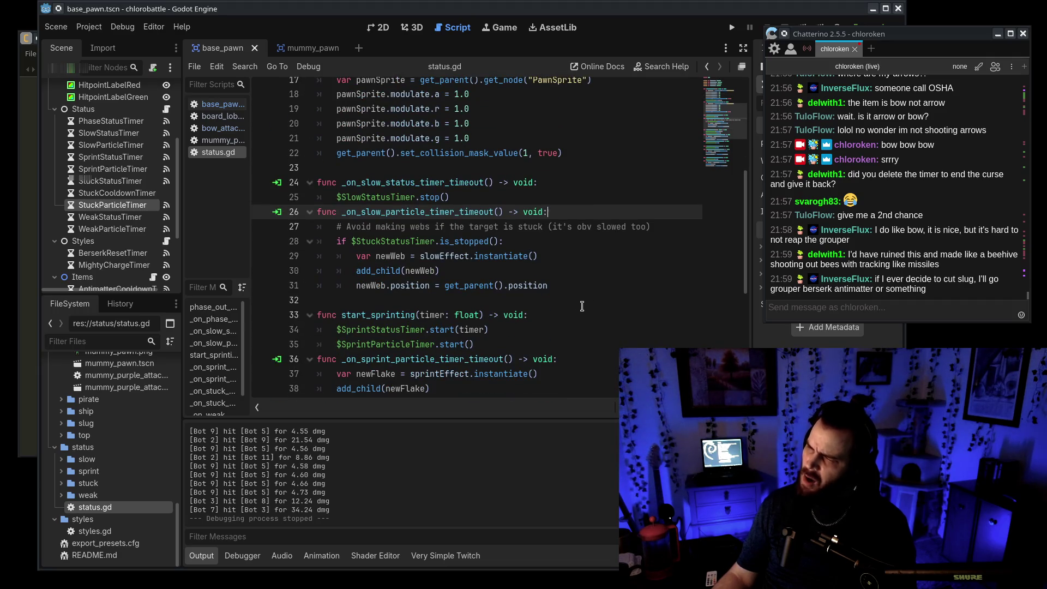
scroll(582, 306, "down", 6)
mouse_move(578, 315)
left_mouse_down()
mouse_move(520, 300)
mouse_move(516, 310)
mouse_move(261, 300)
left_mouse_up()
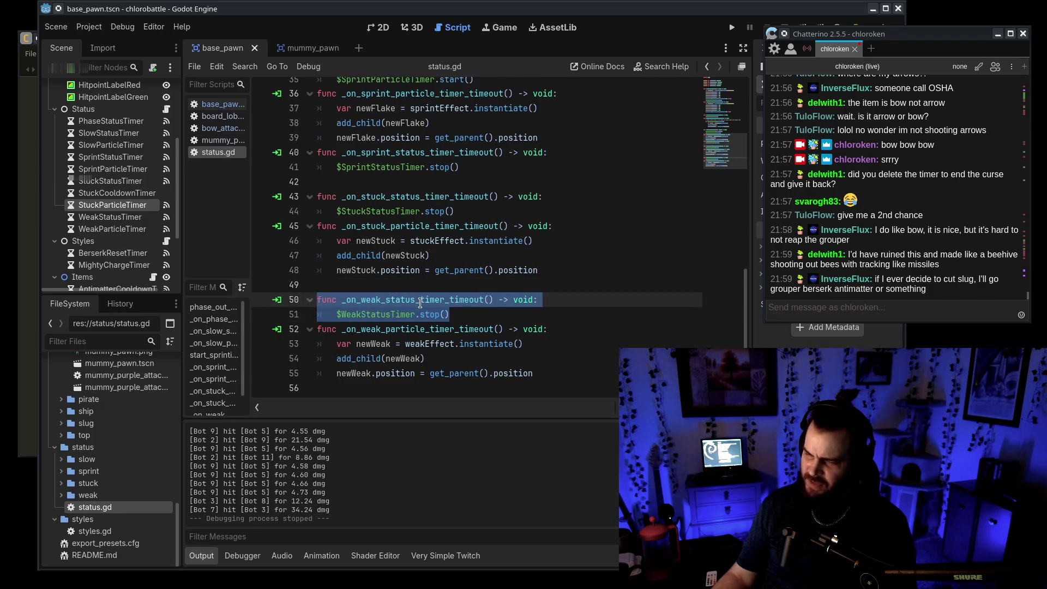
left_click_drag(465, 315, 254, 288)
left_click(536, 317)
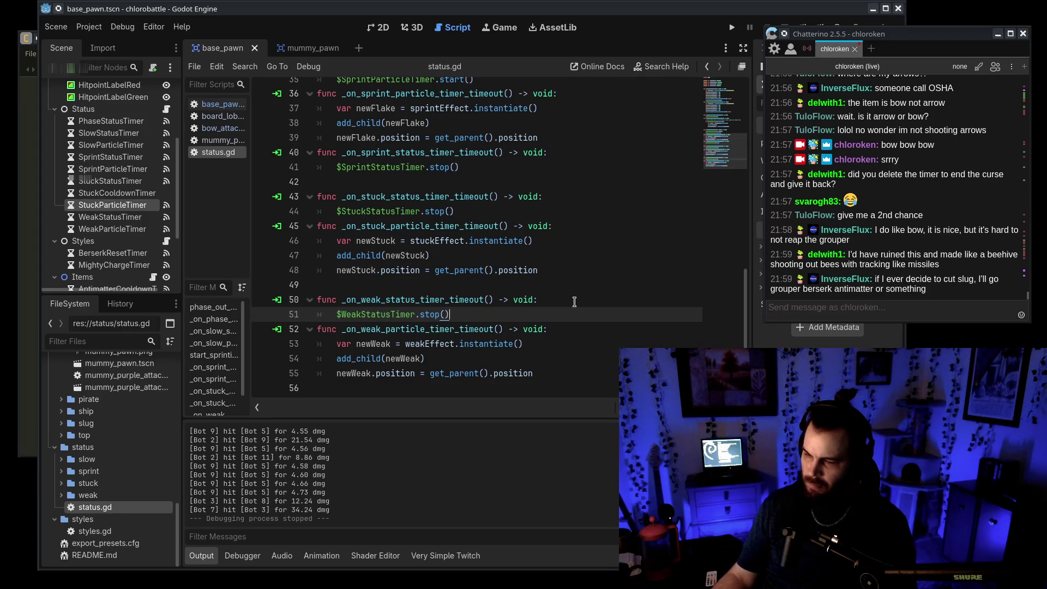
mouse_move(841, 35)
left_mouse_down()
mouse_move(976, 219)
mouse_move(989, 187)
left_mouse_up()
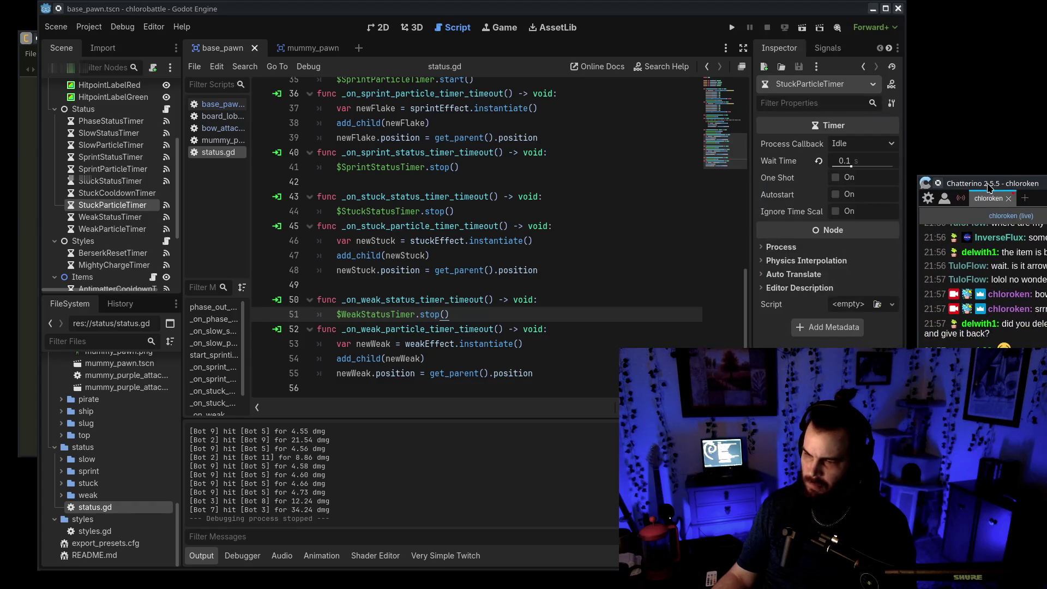
Step: Refocus the editor on status.gd's timeout handlers, then switch to the GitHub copy of status.gd
left_click(745, 329)
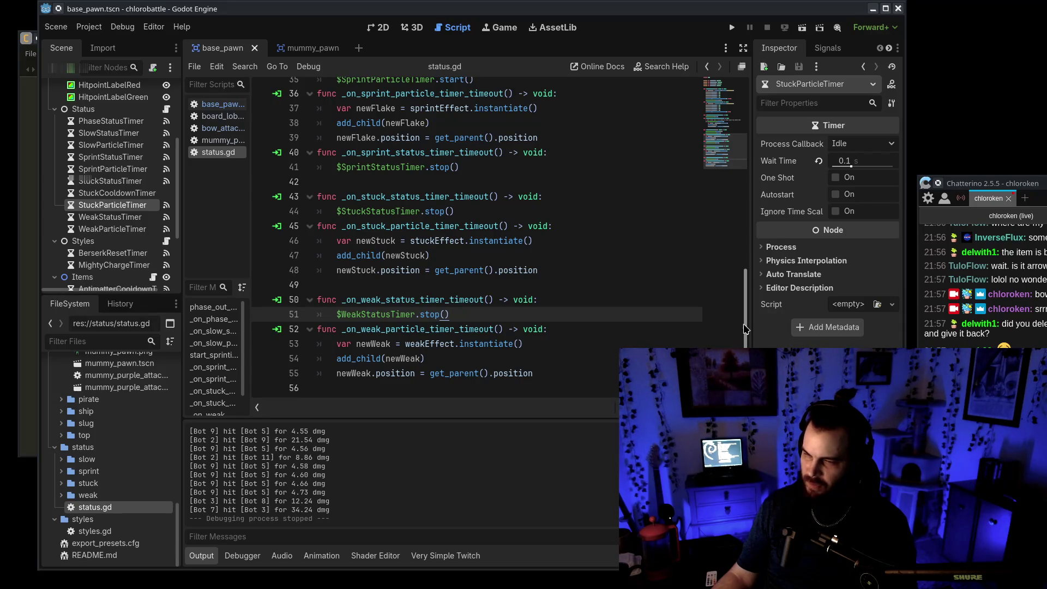
scroll(125, 234, "down", 1)
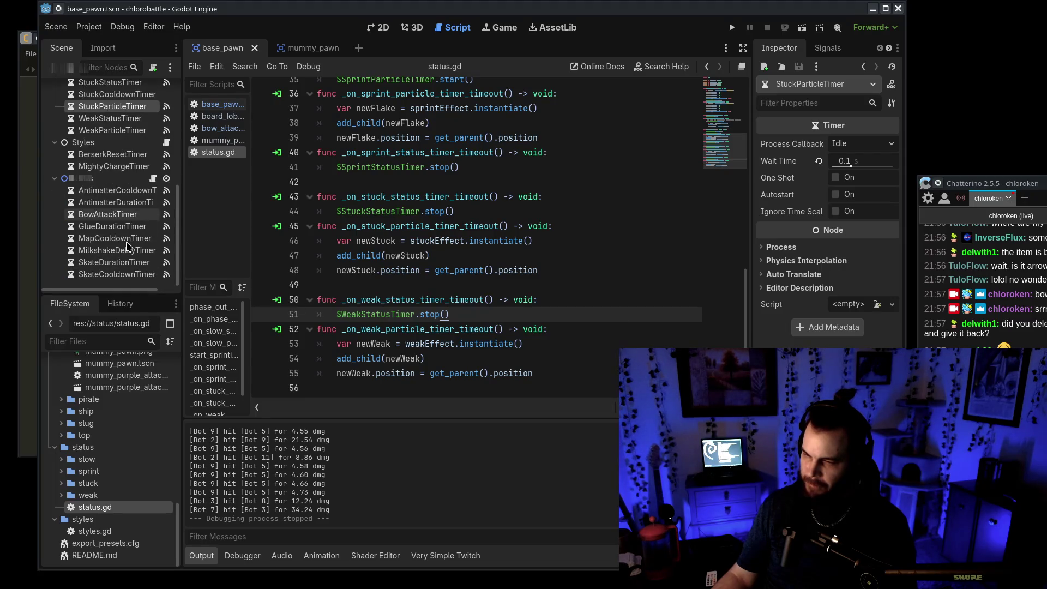
scroll(129, 247, "up", 1)
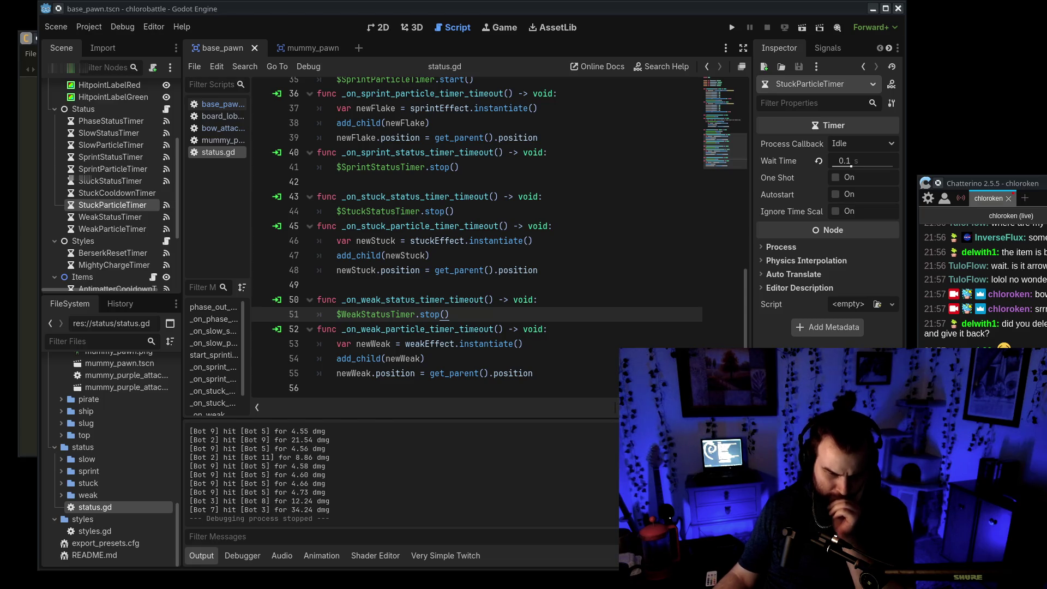
key("alt+Tab")
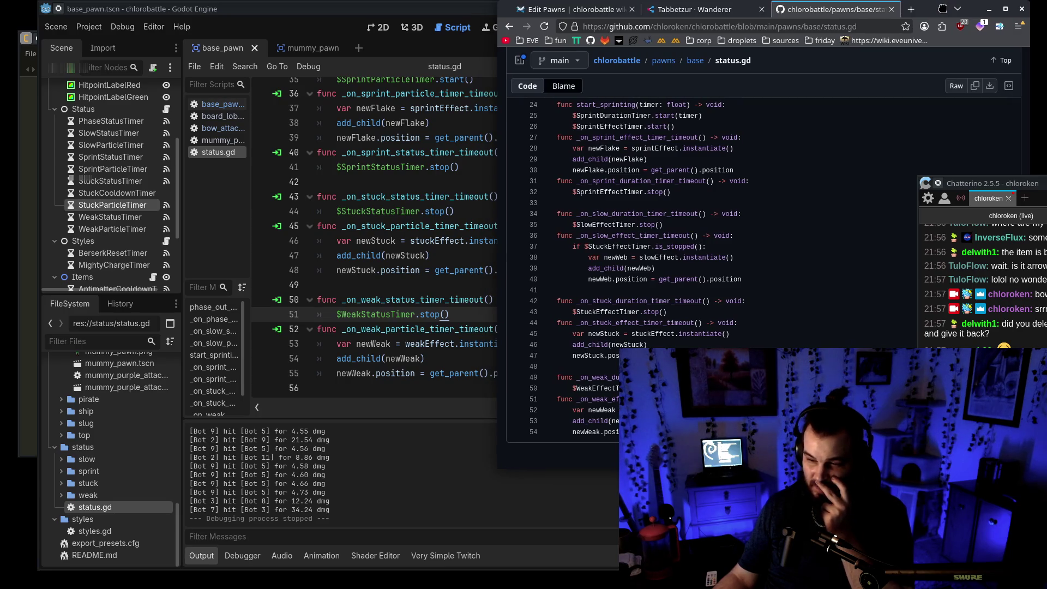
key("alt+Tab")
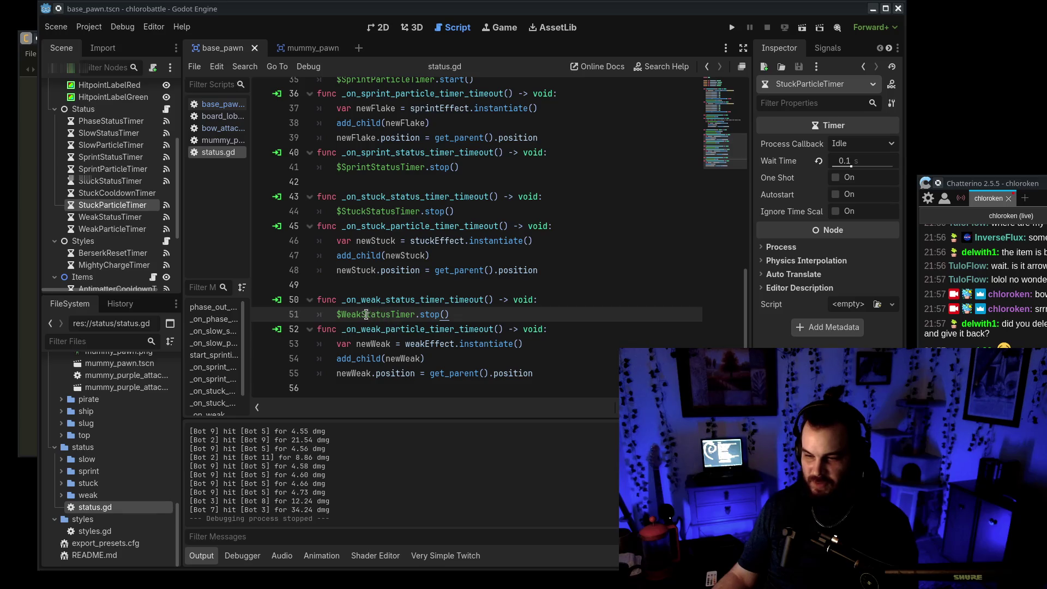
Step: Change $WeakStatusTimer to $WeakParticleTimer on line 51 and save status.gd
left_click_drag(361, 315, 388, 316)
type("Particle")
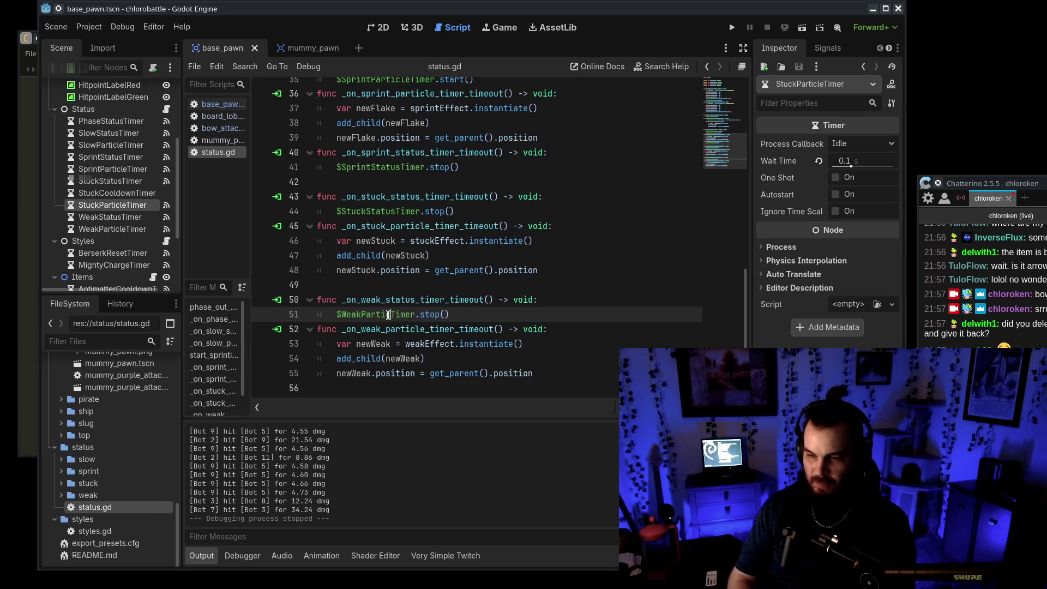
key("ctrl+shift+Left")
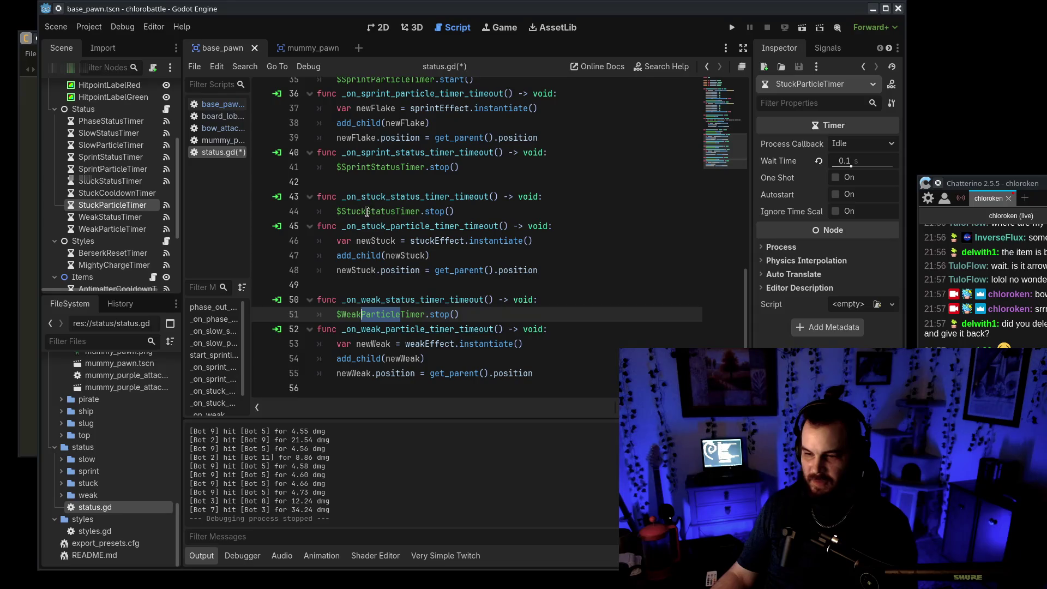
left_click_drag(366, 212, 404, 214)
scroll(414, 219, "up", 4)
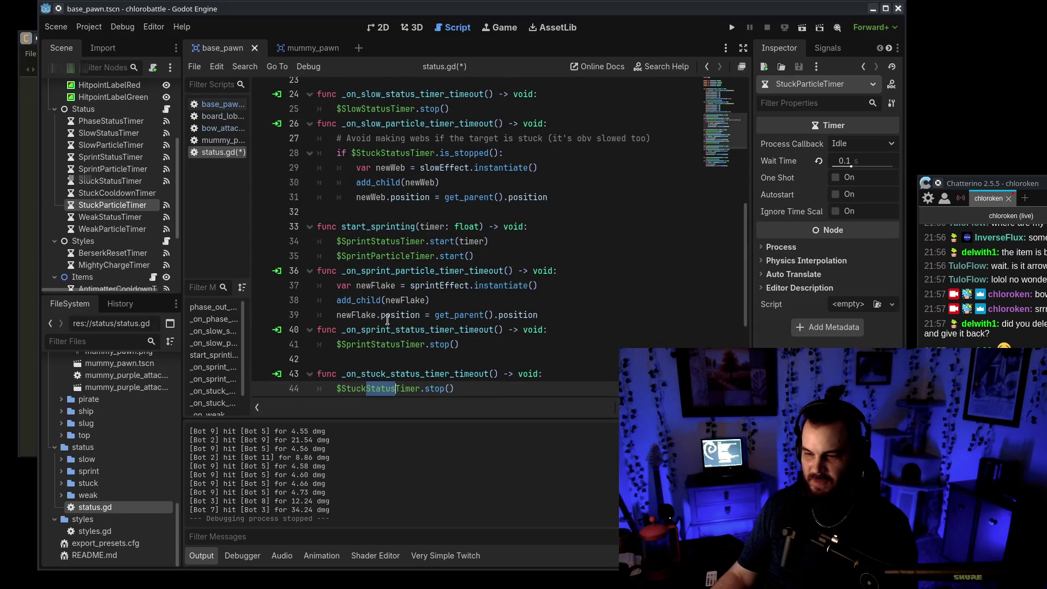
key("ctrl+s")
Step: Rename the slow and sprint handlers' stops to $SlowParticleTimer and $SprintParticleTimer
scroll(388, 209, "up", 2)
left_click_drag(361, 197, 391, 196)
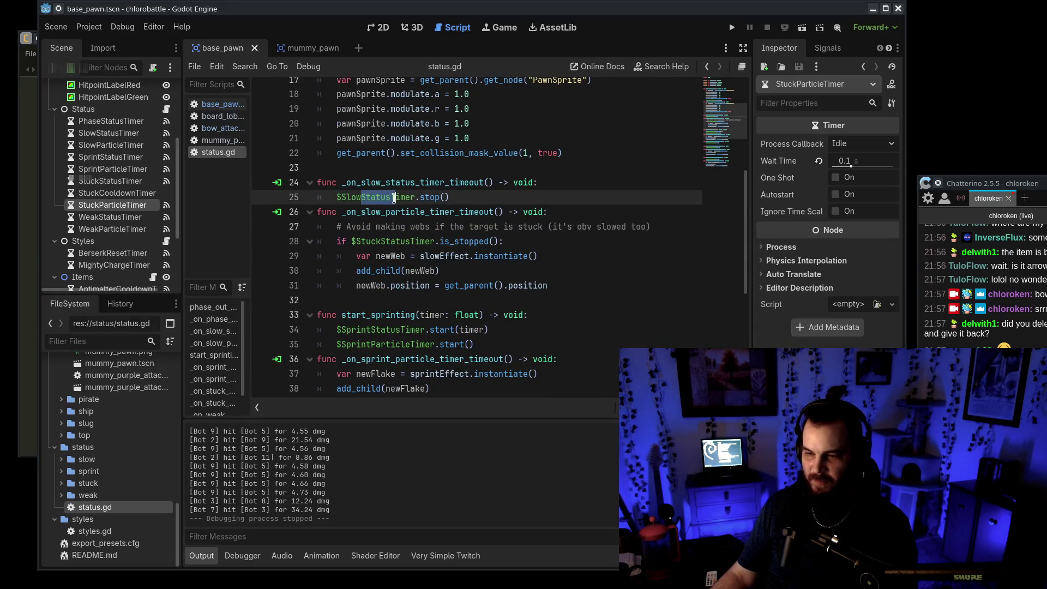
type("Particle")
scroll(443, 261, "down", 2)
scroll(443, 261, "down", 3)
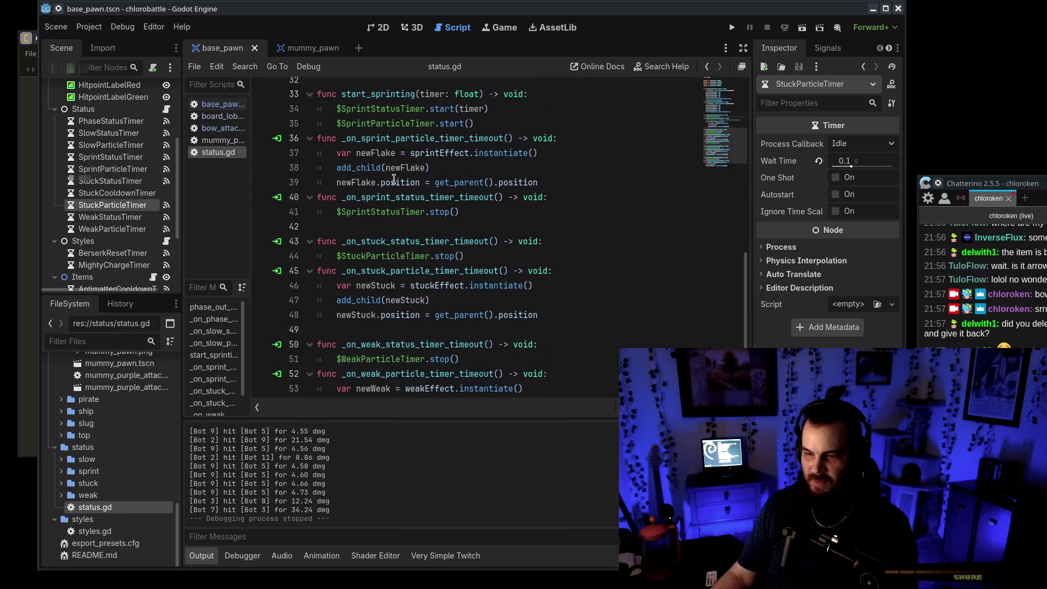
left_click_drag(371, 212, 387, 213)
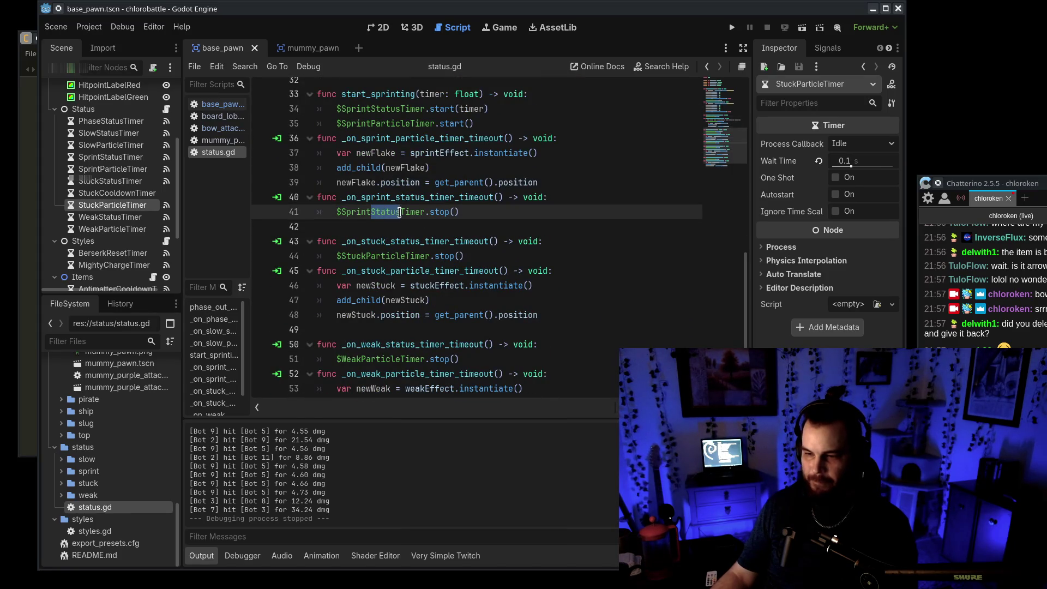
type("Particle")
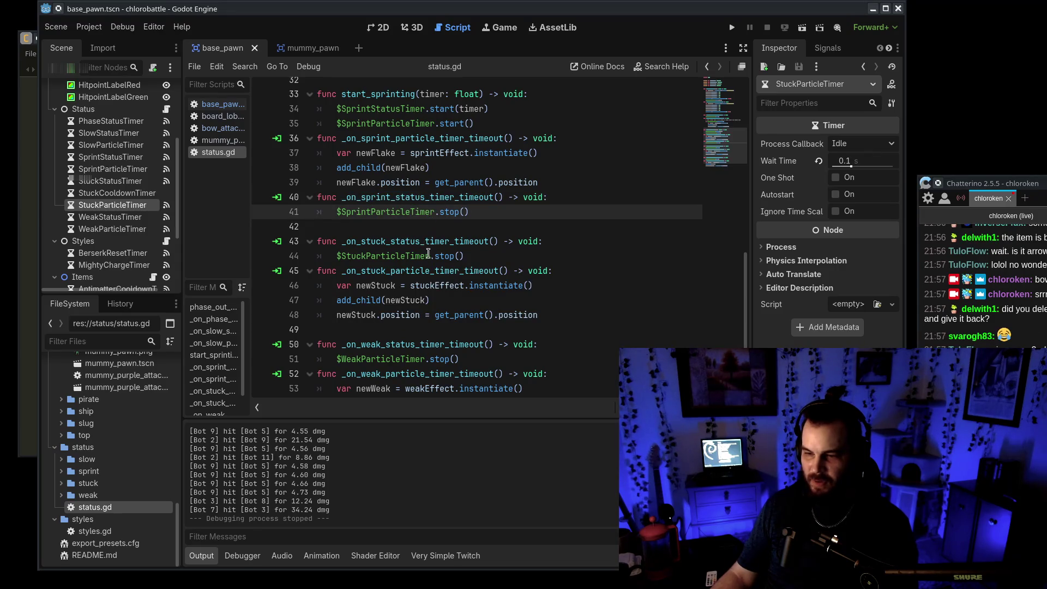
scroll(545, 273, "down", 1)
left_click(587, 283)
left_click(602, 359)
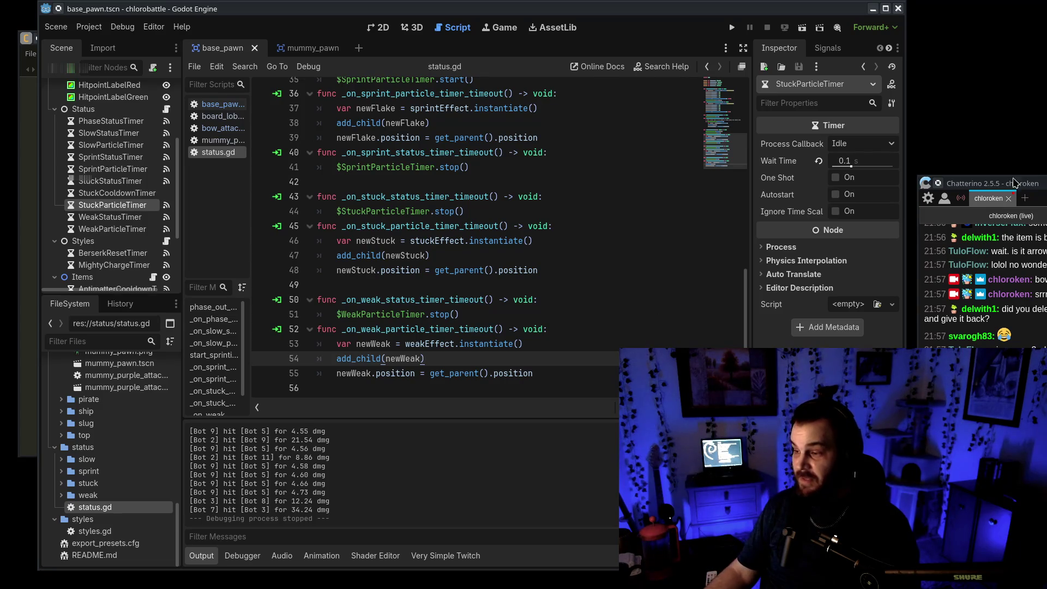
left_click_drag(1015, 183, 845, 102)
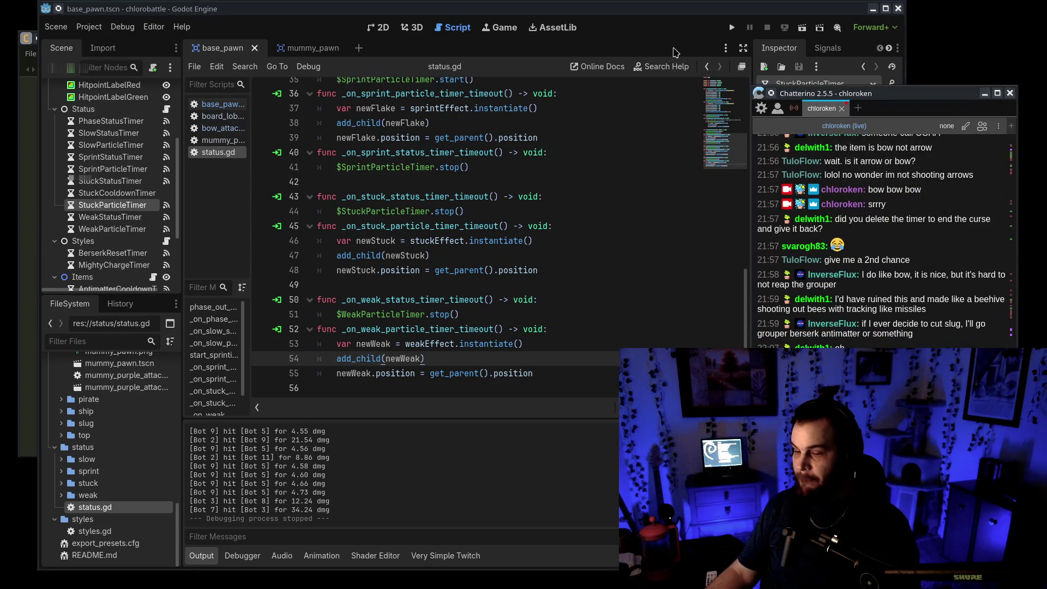
Step: Run a chlorobattle bot match, stop it with F8, and bring up board_lobby.gd
left_click(731, 27)
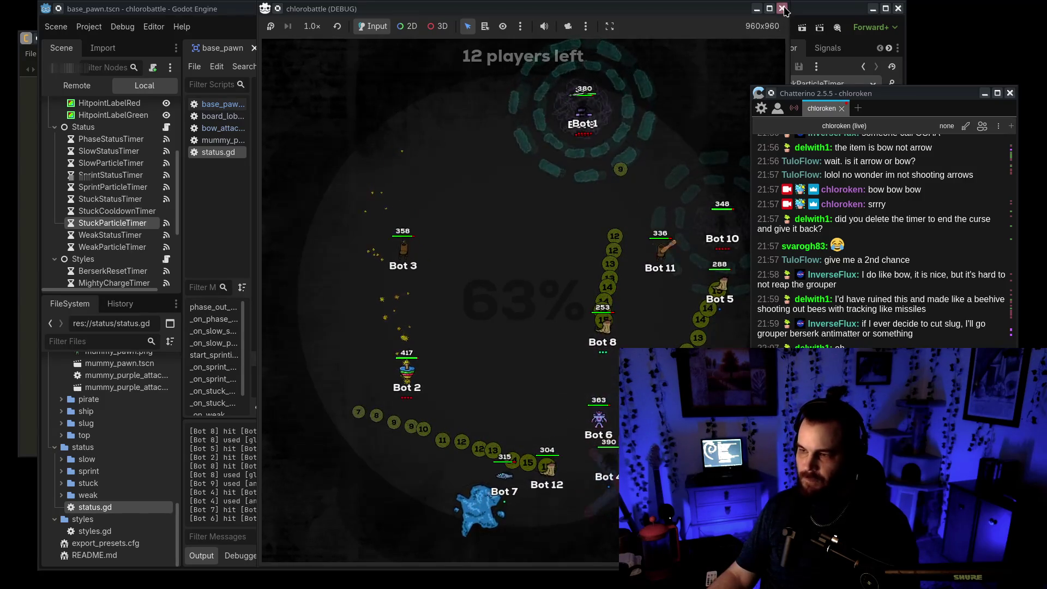
key("F8")
scroll(486, 263, "up", 1)
left_click(223, 116)
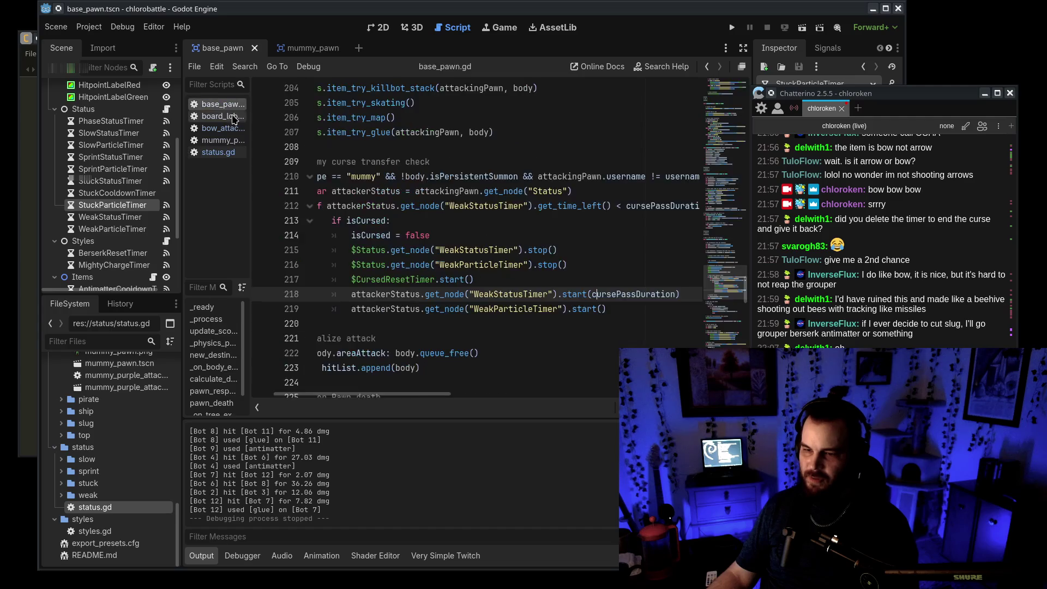
Step: Paste cursePassDuration into the $CursedResetTimer.start() call in base_pawn.gd
left_click_drag(720, 201, 740, 256)
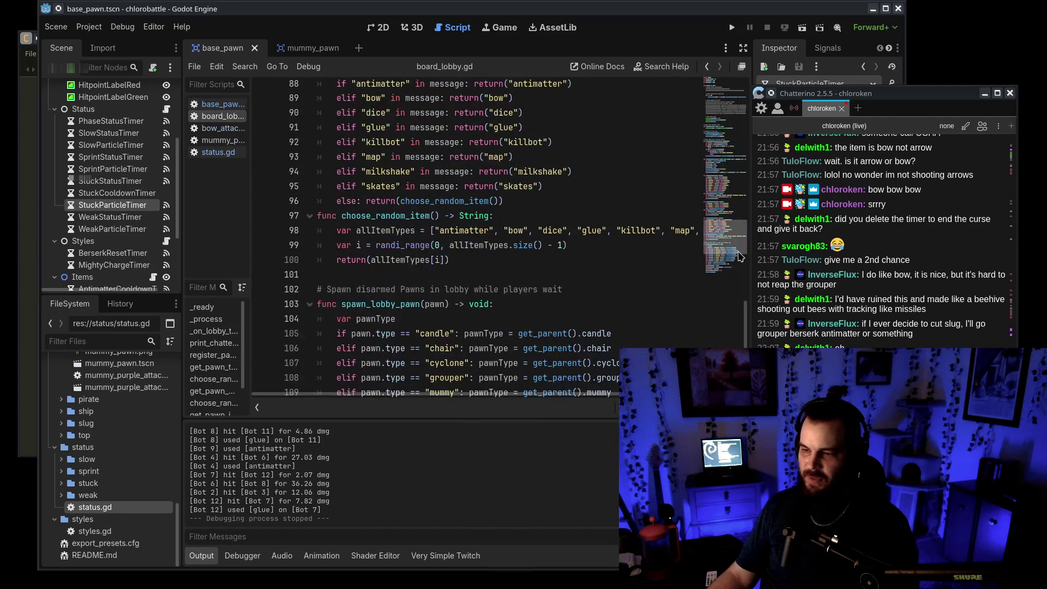
left_click(226, 104)
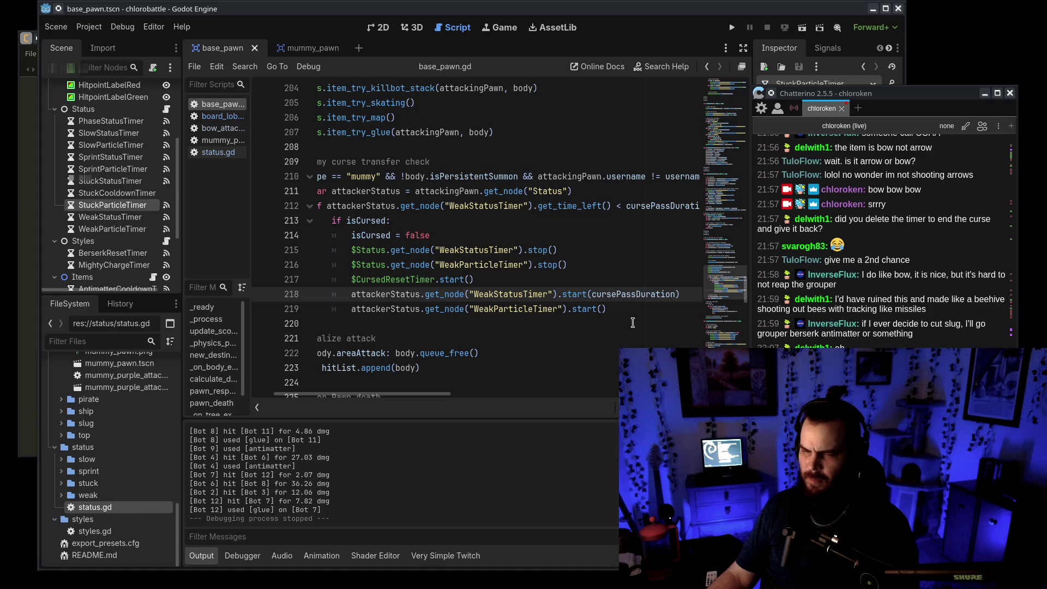
left_click(472, 279)
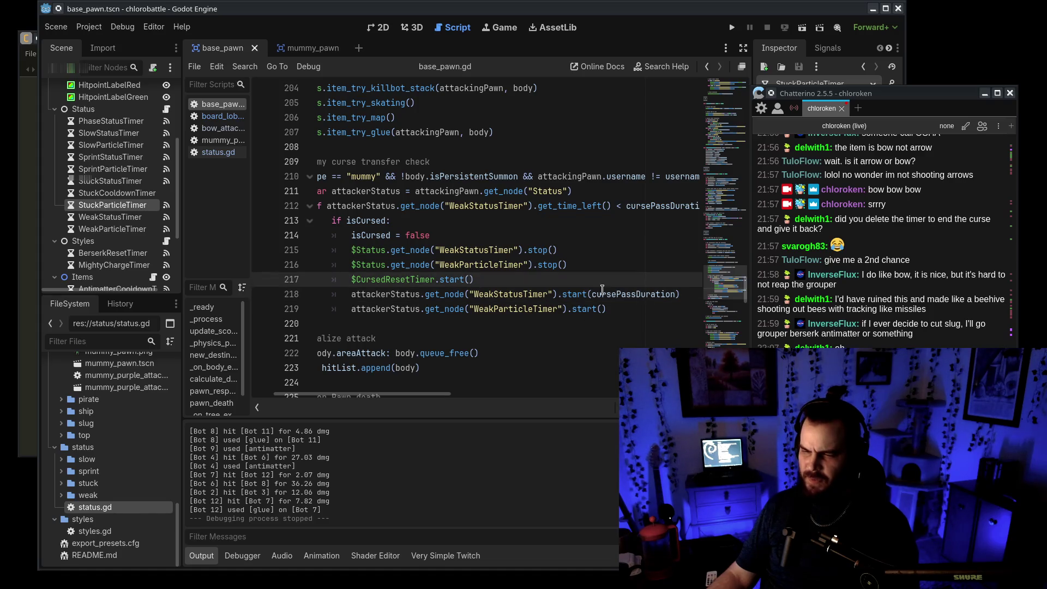
left_click_drag(592, 294, 692, 294)
key("ctrl+c")
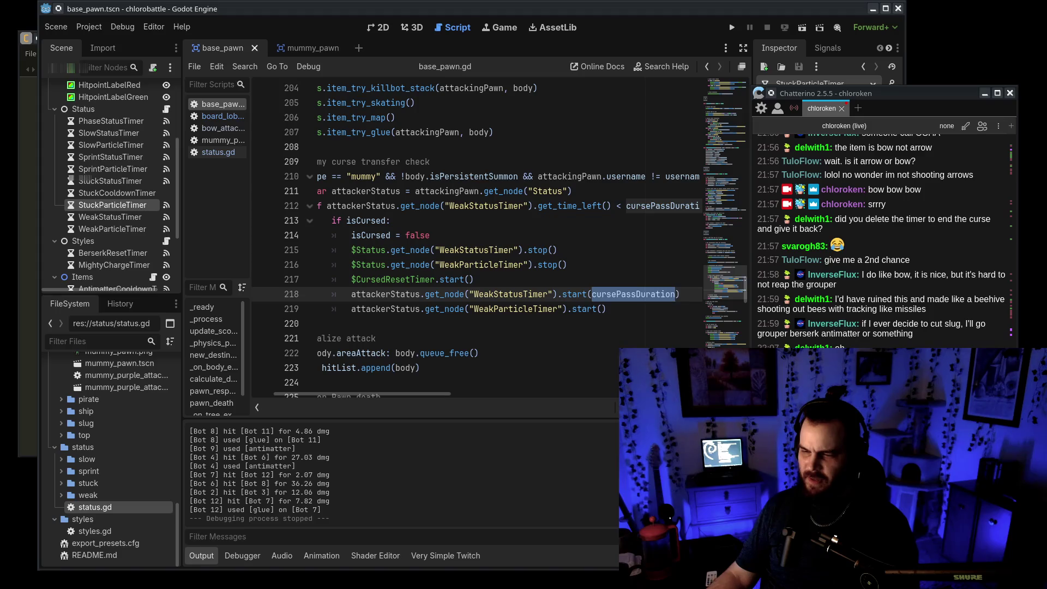
left_click(469, 279)
key("ctrl+v")
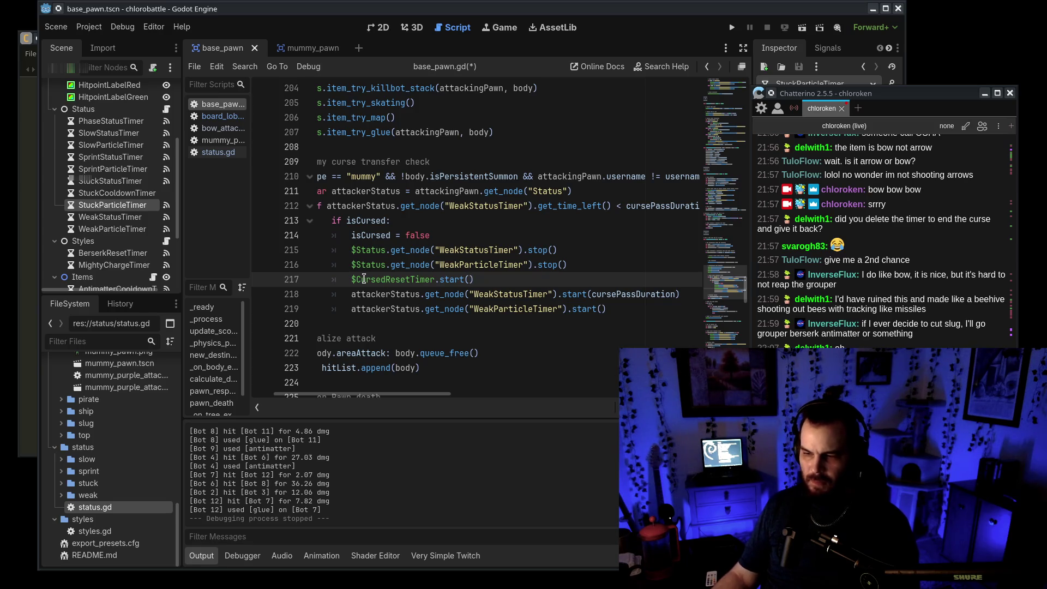
Step: Save base_pawn.gd and select the curseReturnDuration variable in mummy_pawn.gd
key("ctrl+s")
left_click(218, 140)
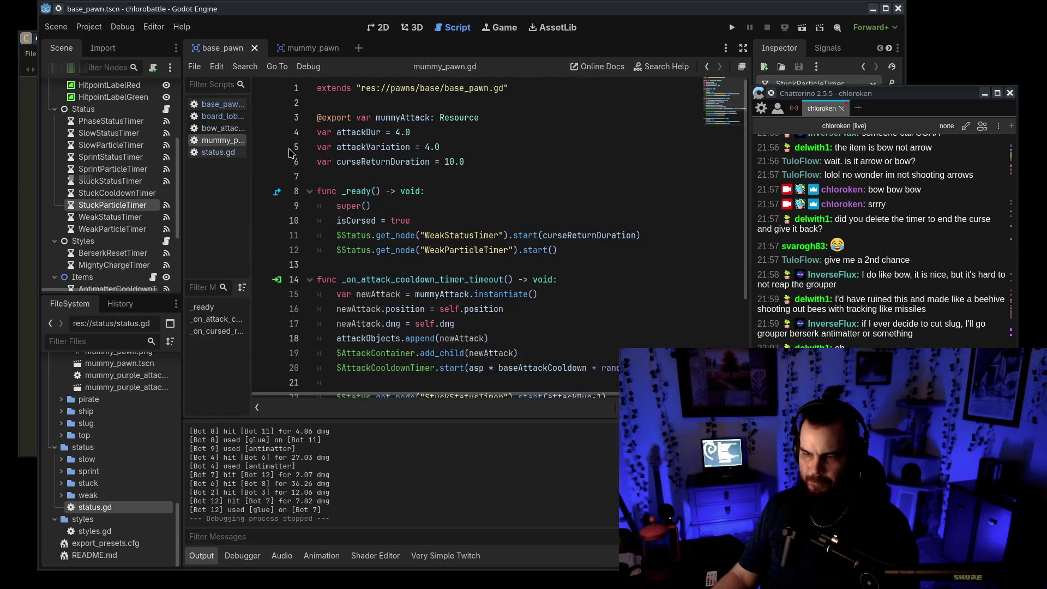
double_click(407, 161)
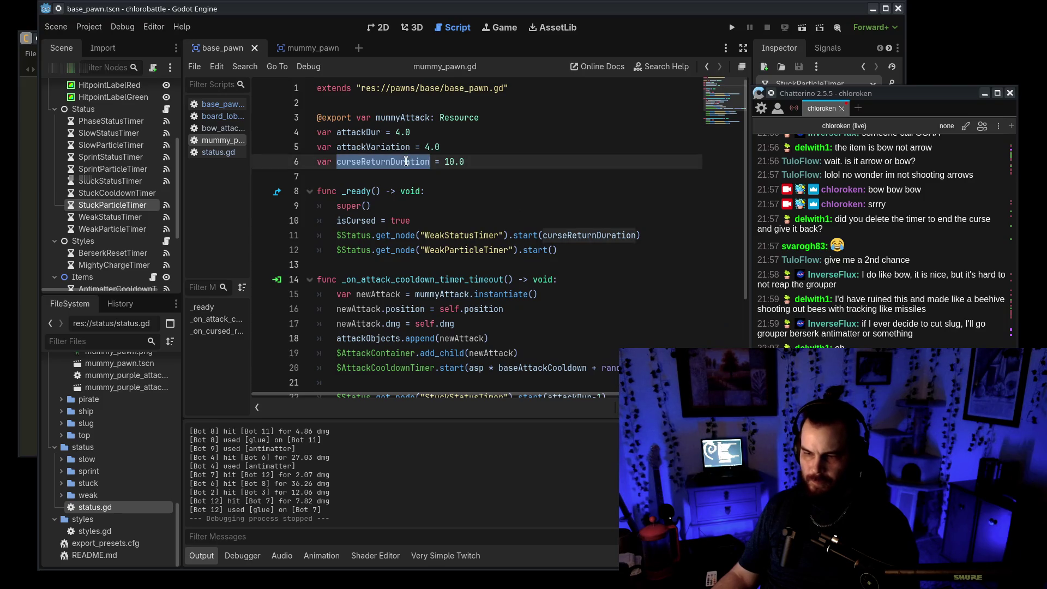
Step: Type attackStatus.curseReturnDuration into base_pawn.gd's CursedResetTimer start call, removing the leftover get_node text
left_click(231, 107)
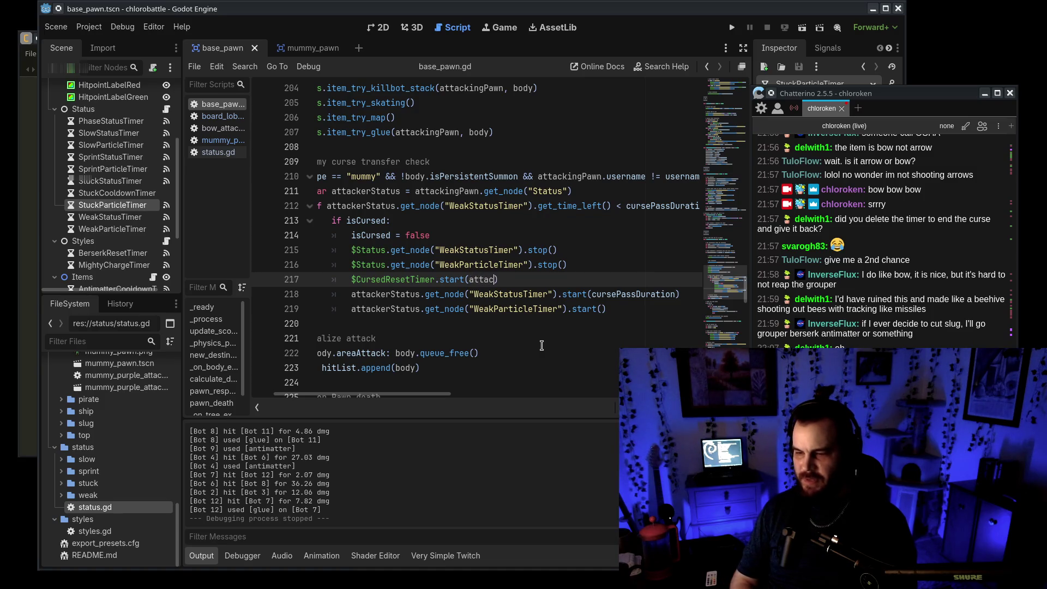
type("kStatus.")
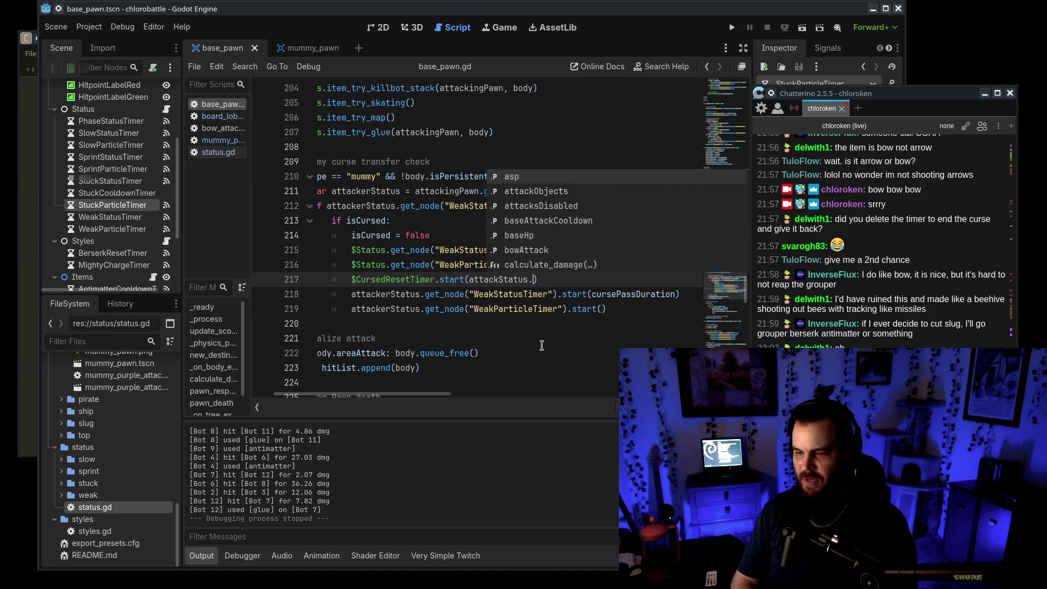
type("get_node(")
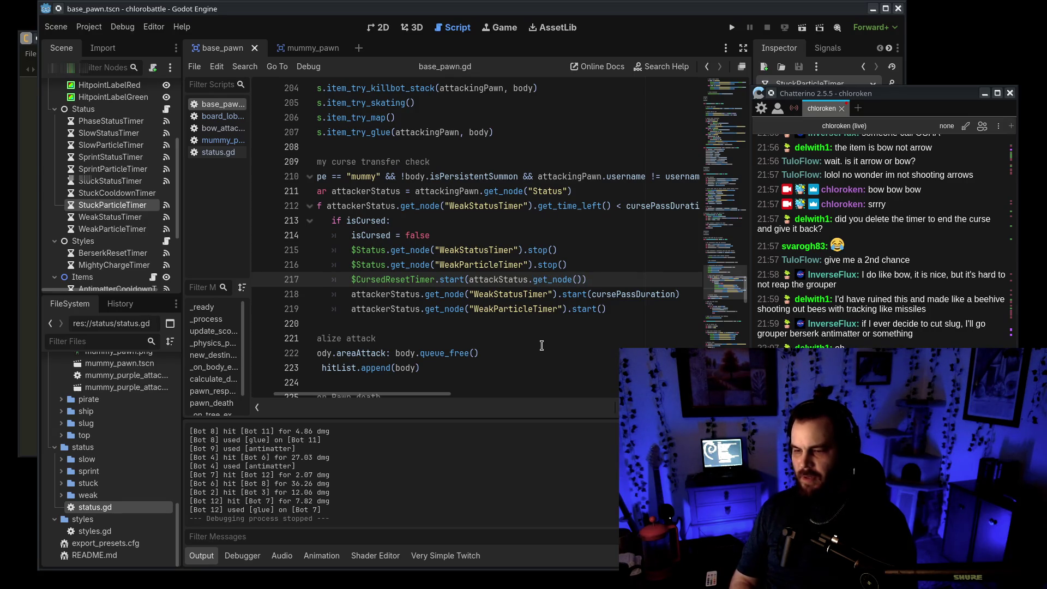
key("BackSpace")
type("curseReturnDuration")
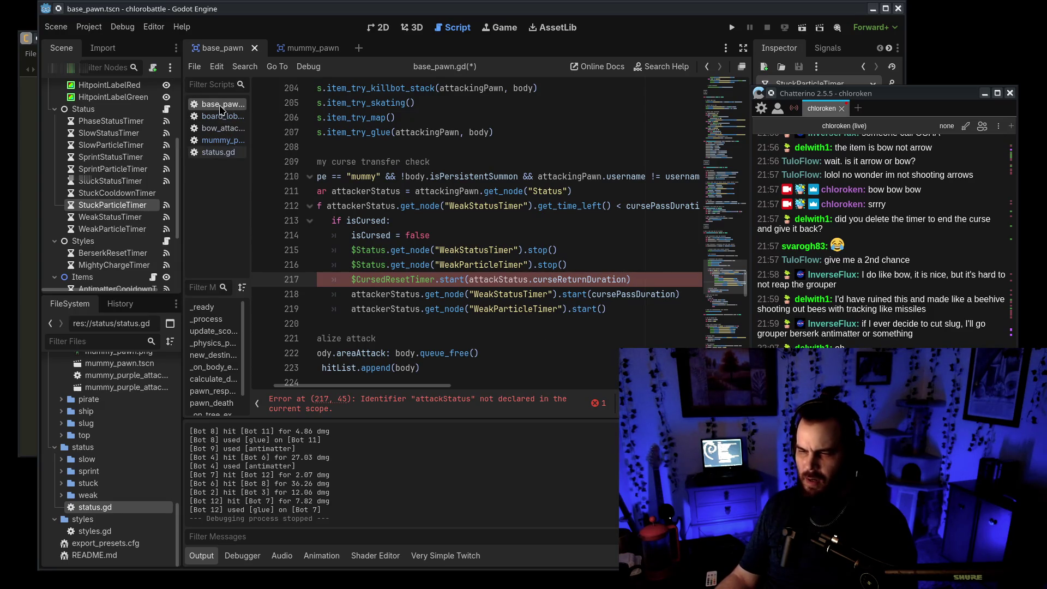
Step: Replace attackStatus with attackingPawn in the CursedResetTimer start call and save base_pawn.gd
left_click(219, 153)
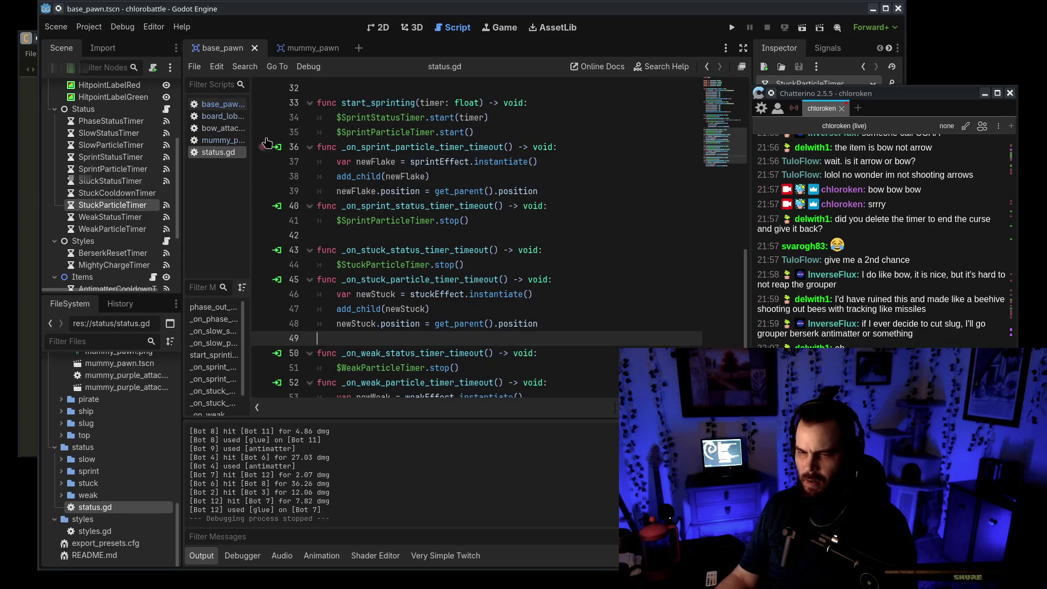
left_click(238, 141)
left_click(224, 105)
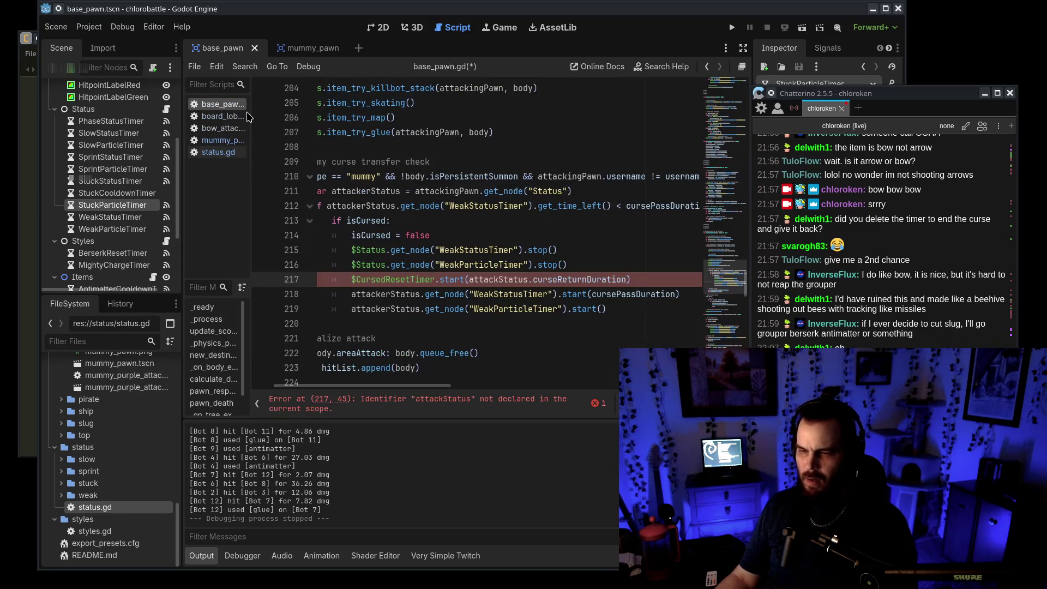
double_click(442, 191)
key("ctrl+c")
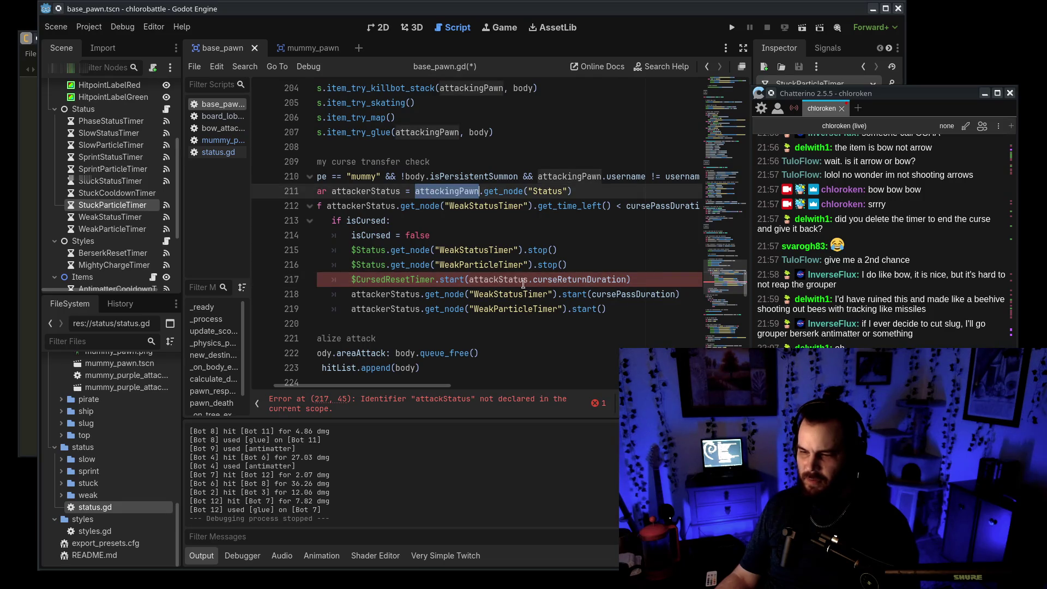
double_click(502, 280)
key("ctrl+v")
left_click(553, 347)
key("ctrl+s")
Step: Delete 'attackingPawn.' so start() uses plain curseReturnDuration, and take its declaration from mummy_pawn.gd
left_click_drag(351, 279, 454, 278)
left_click_drag(428, 393, 406, 394)
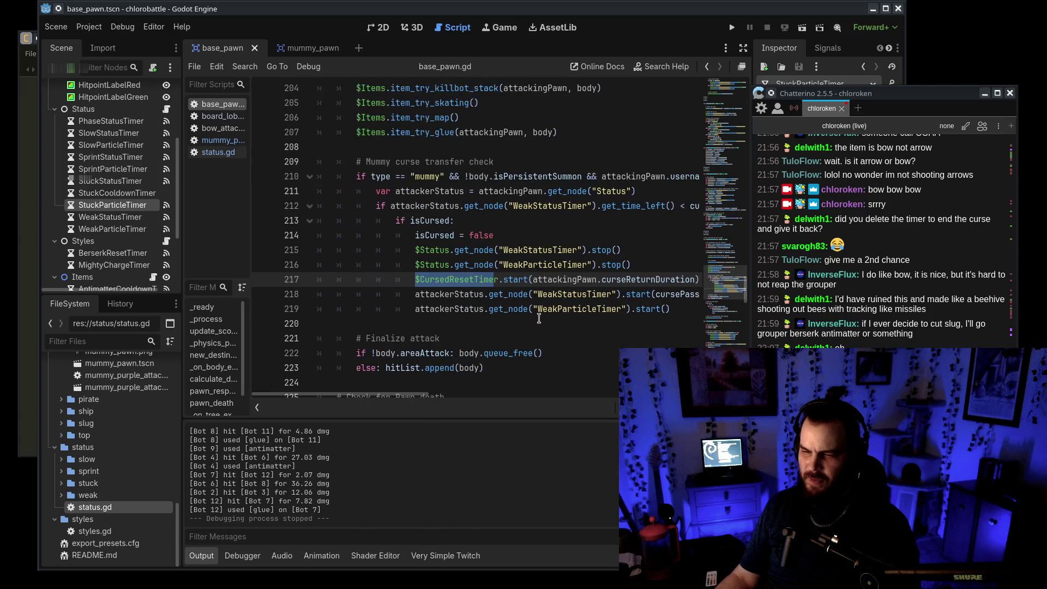
left_click(537, 308)
double_click(554, 279)
key("Delete")
key("Delete")
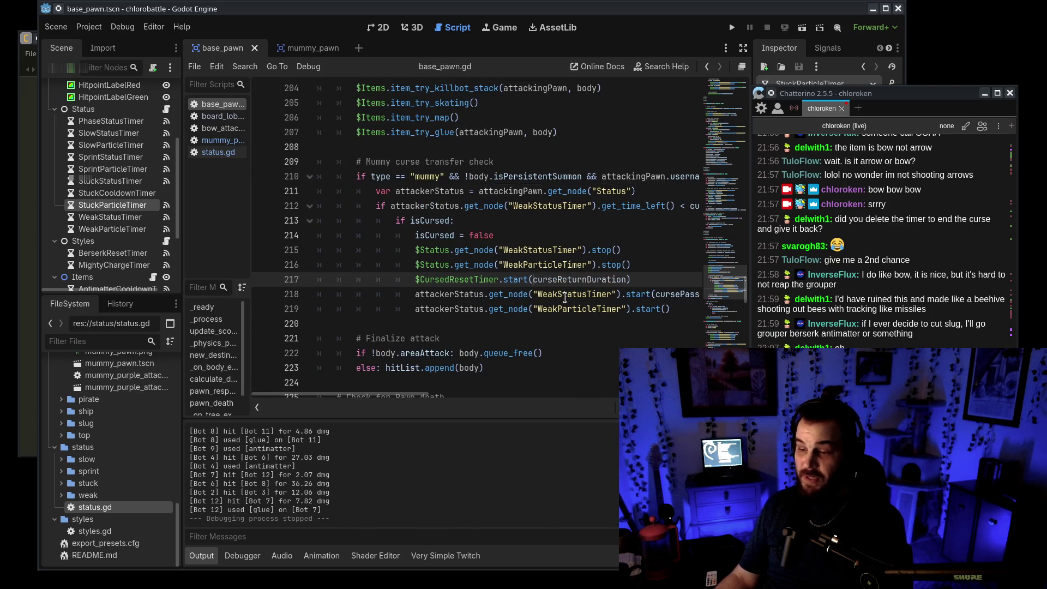
left_click(572, 349)
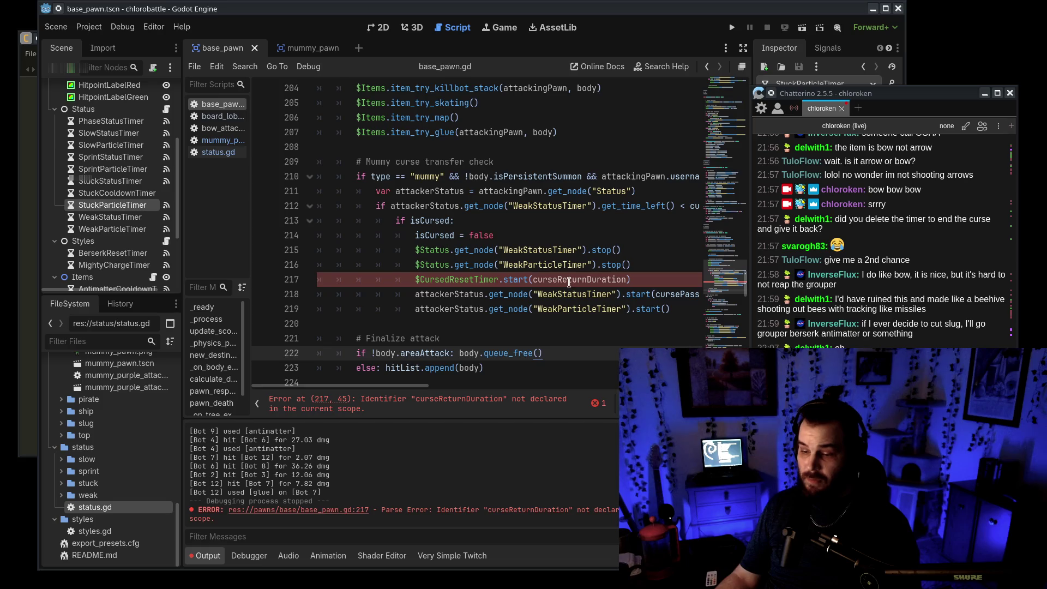
left_click(221, 141)
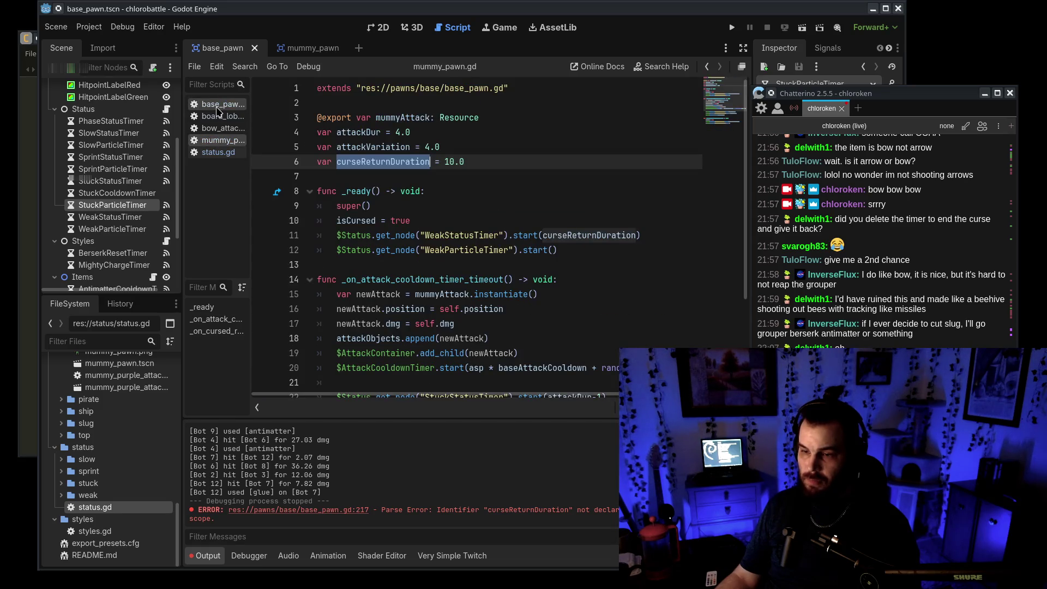
key("alt+Left")
left_click(709, 105)
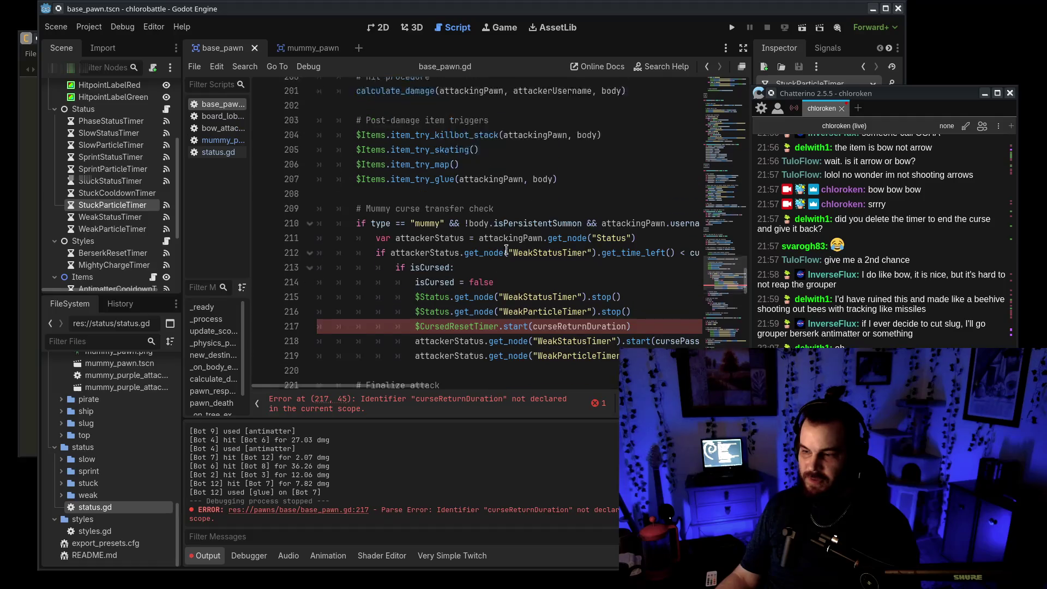
Step: Paste the curseReturnDuration = 10.0 declaration after mummyGlyphRange in base_pawn.gd
scroll(459, 218, "down", 6)
scroll(458, 218, "up", 5)
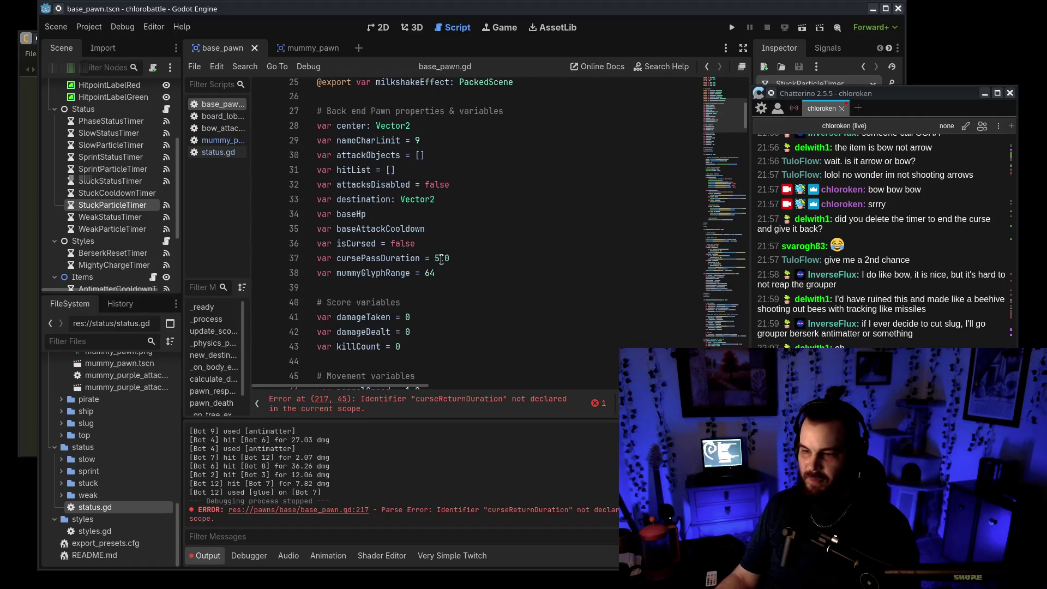
left_click(459, 274)
key("Return")
key("ctrl+v")
key("alt+Left")
key("alt+Left")
key("alt+Left")
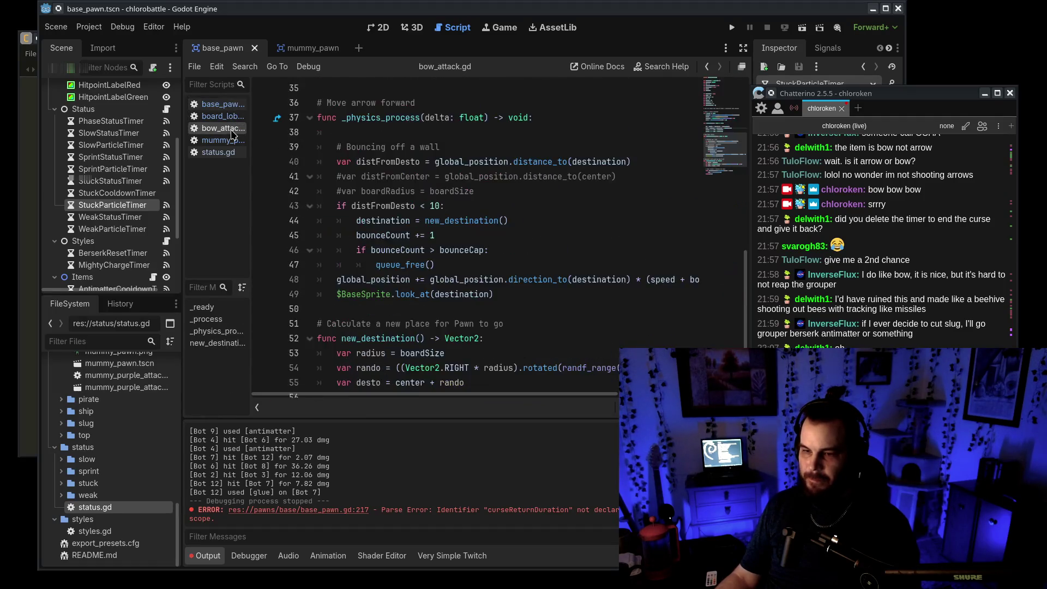
left_click(614, 239)
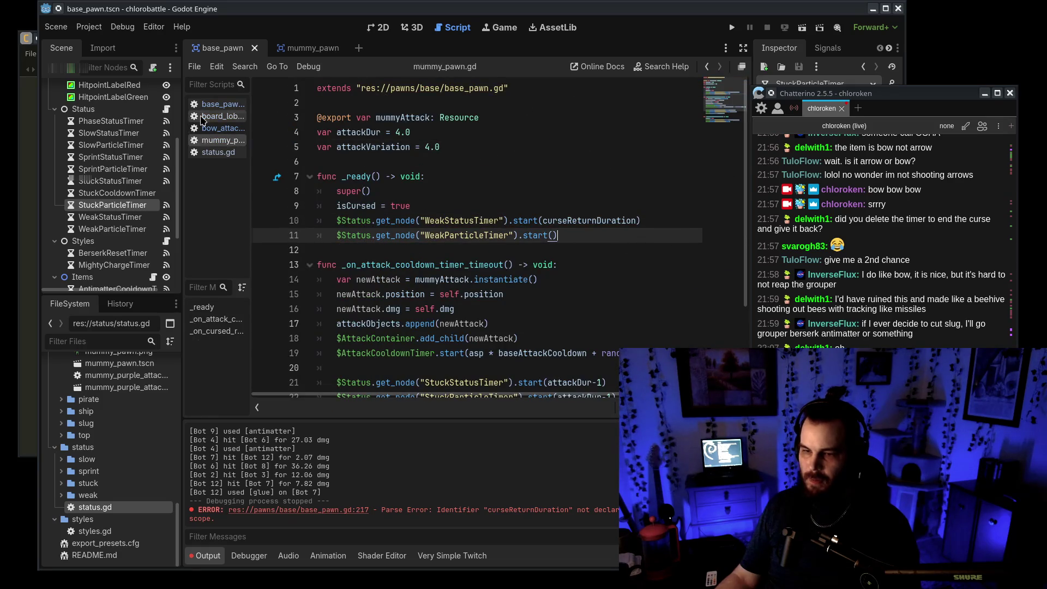
Step: Review cursePassDuration on line 219 of base_pawn.gd, then move to board_lobby.gd
left_click(202, 105)
scroll(741, 267, "down", 20)
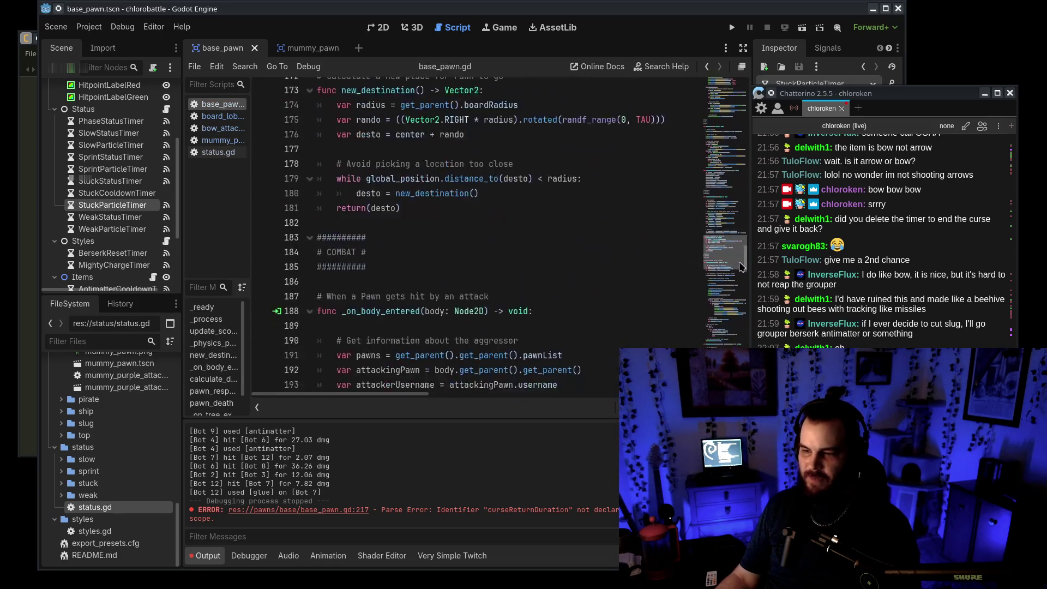
mouse_move(742, 268)
left_mouse_down()
mouse_move(737, 170)
mouse_move(749, 332)
mouse_move(704, 311)
left_mouse_up()
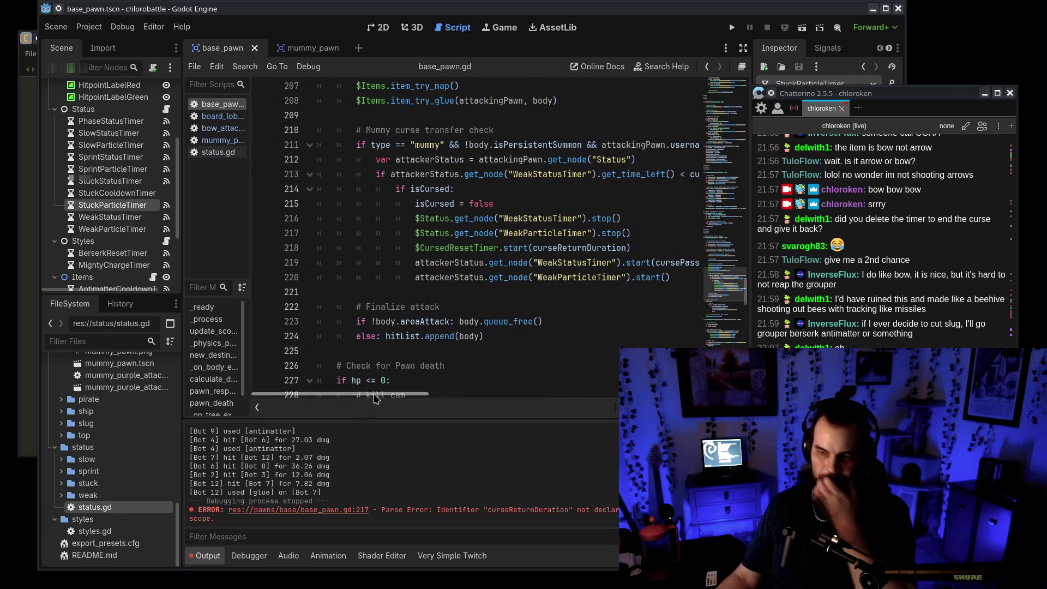
mouse_move(368, 396)
left_mouse_down()
mouse_move(386, 397)
mouse_move(371, 398)
left_mouse_up()
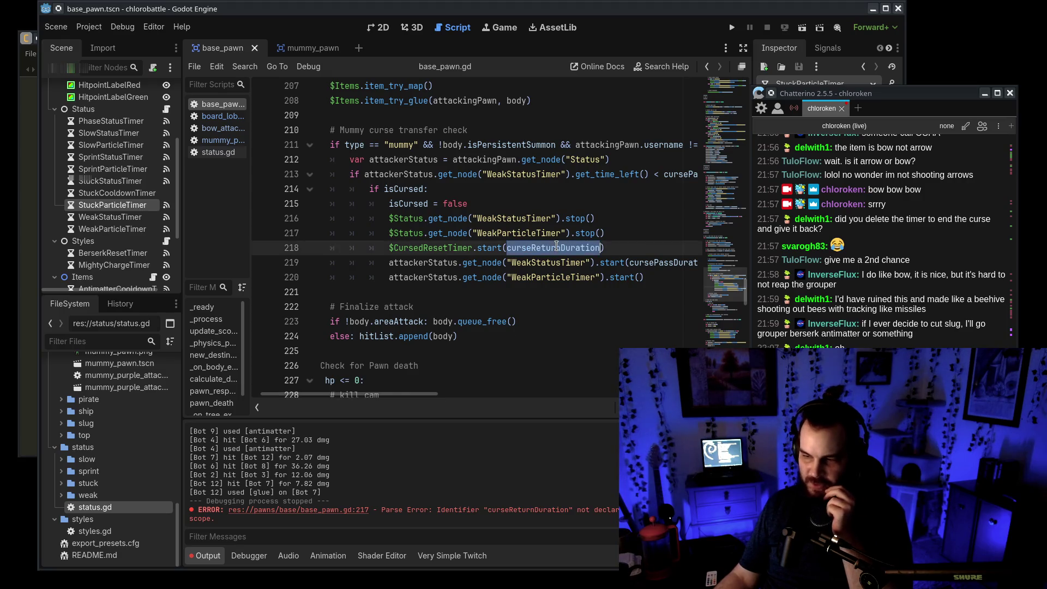
double_click(643, 264)
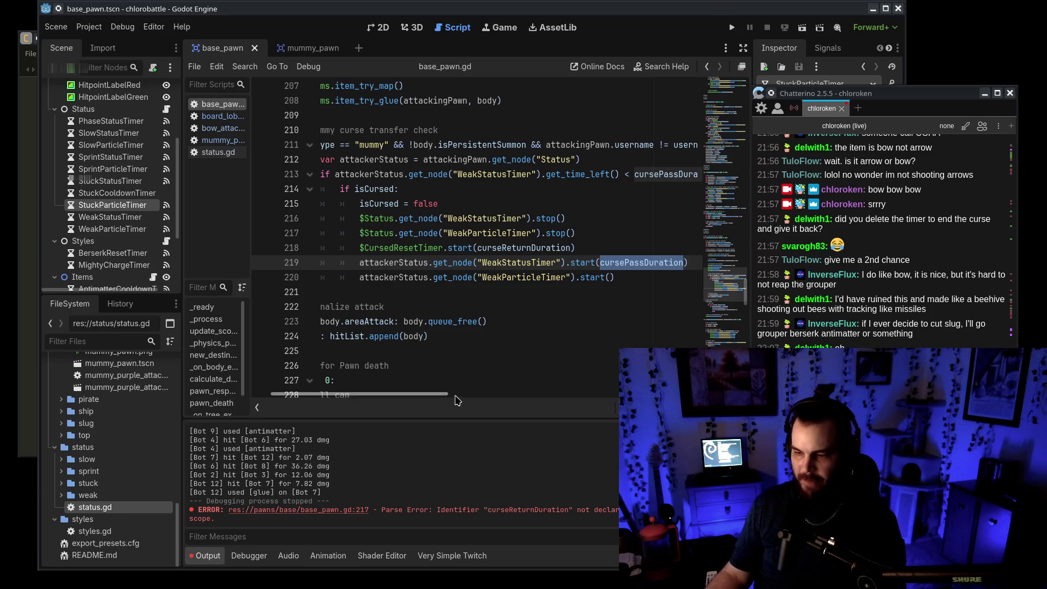
left_click_drag(446, 394, 233, 366)
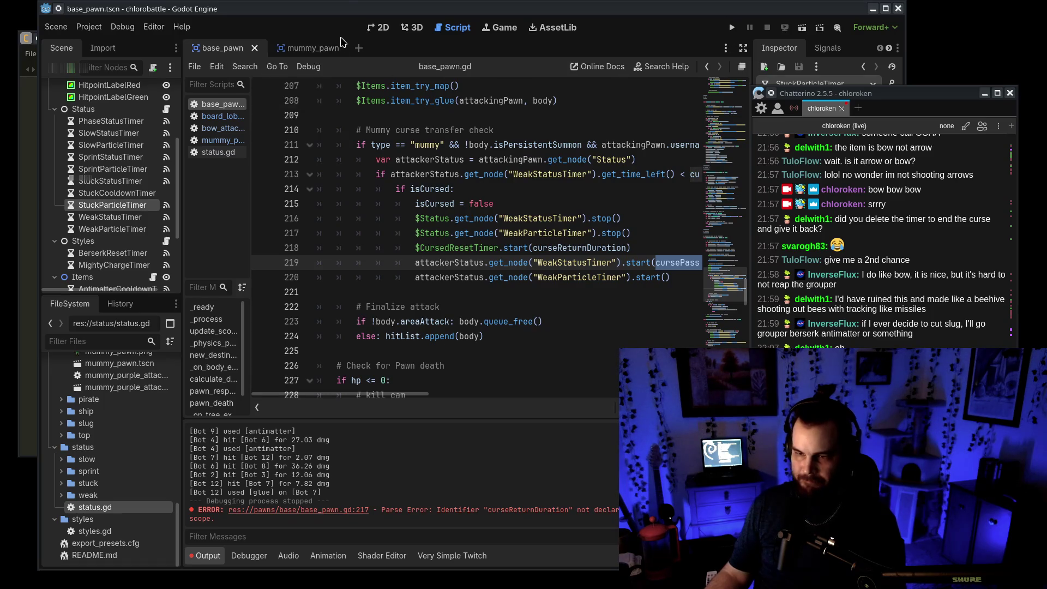
left_click(223, 117)
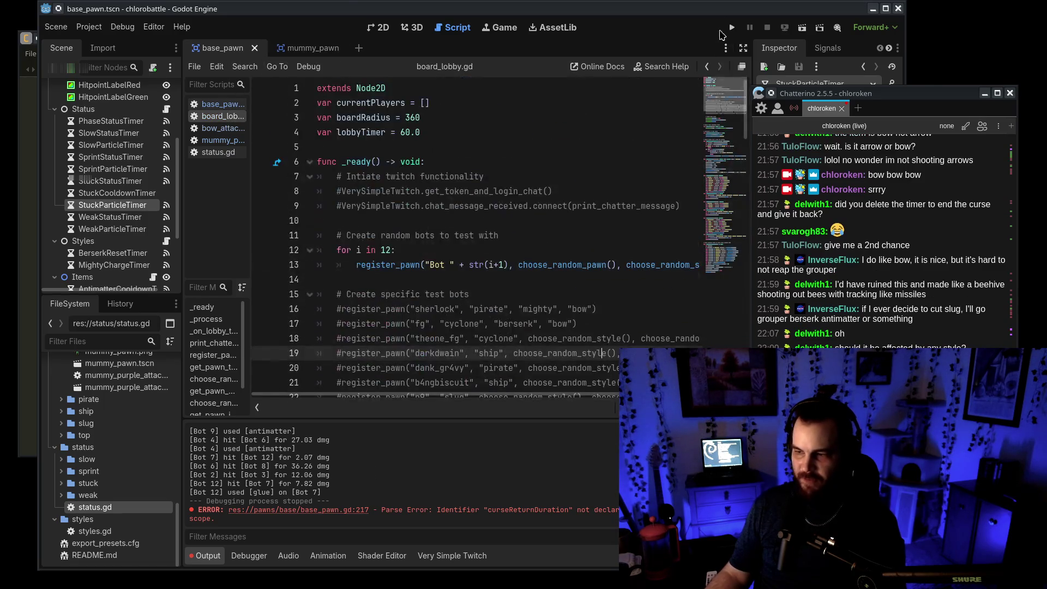
Step: Uncomment the two VerySimpleTwitch lines, change the test bot count from 12 to 8, and run the game
left_click_drag(342, 199, 337, 191)
key("ctrl+k")
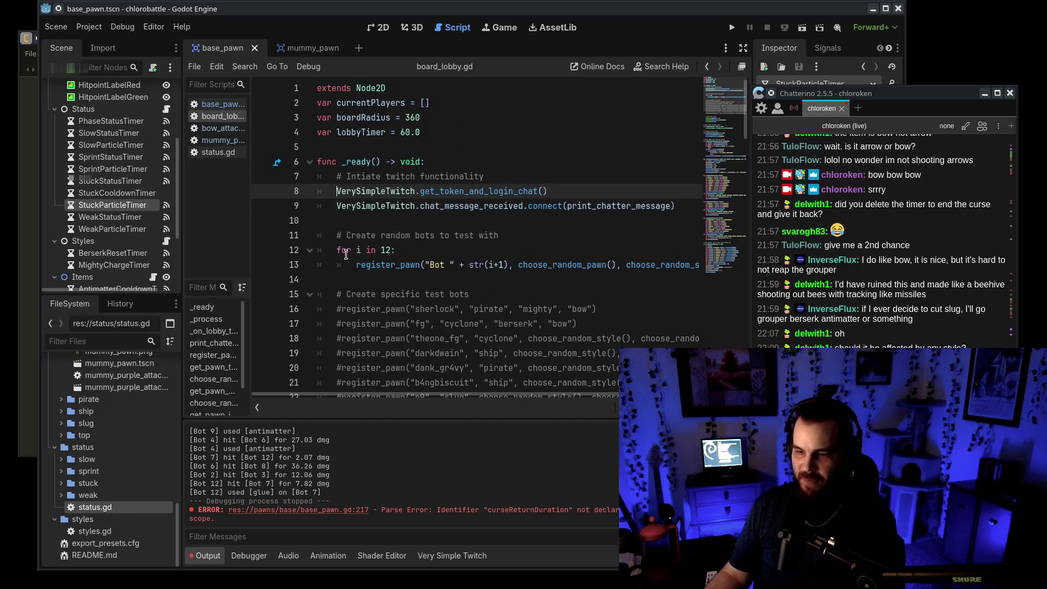
left_click_drag(382, 248, 391, 249)
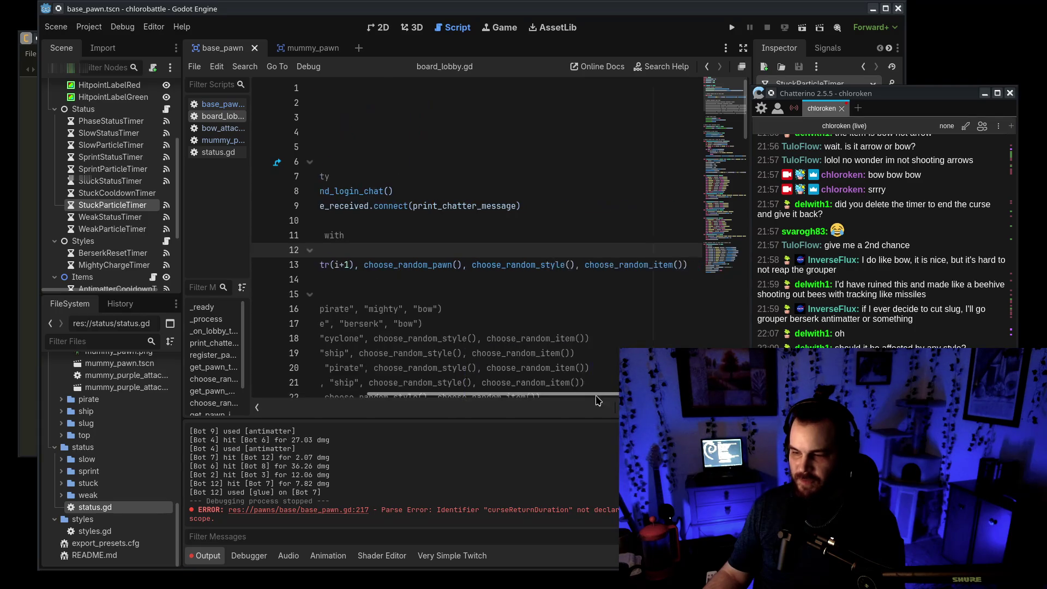
type("8")
left_click(735, 28)
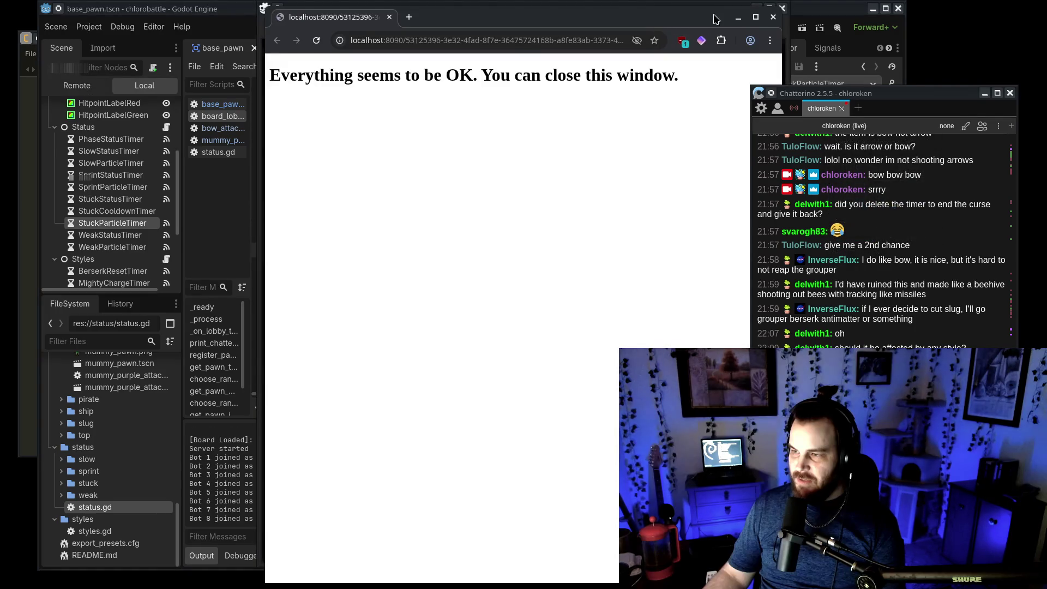
Step: Close the localhost confirmation page and bring the running chlorobattle game window forward
left_click(773, 17)
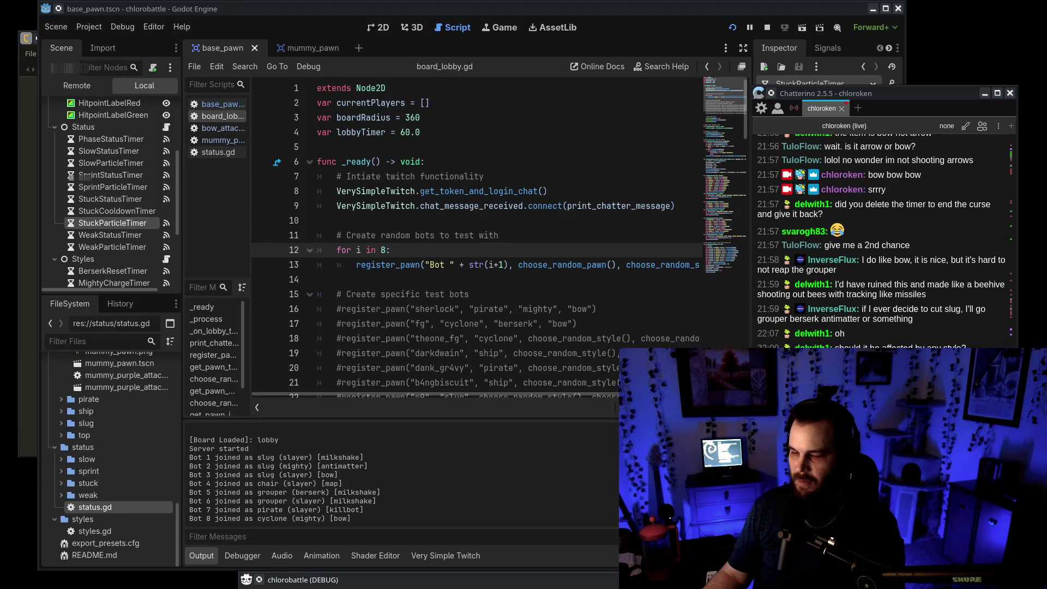
left_click(303, 580)
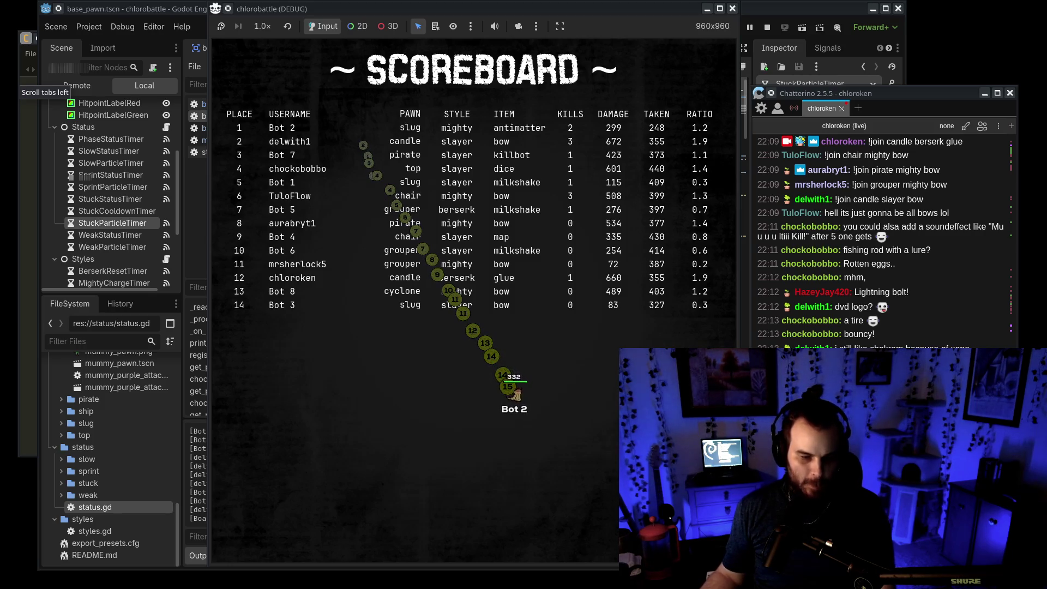
Step: Switch to the browser showing the DuckDuckGo chakram image results
key("alt+Tab")
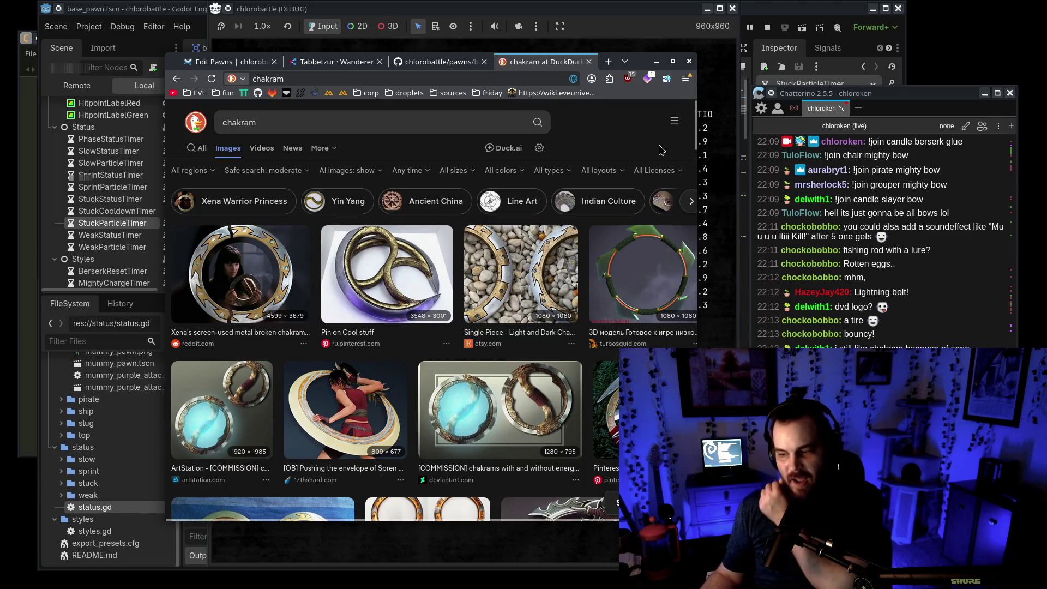
Step: Minimize the browser so the chlorobattle scoreboard is showing again
left_click(656, 61)
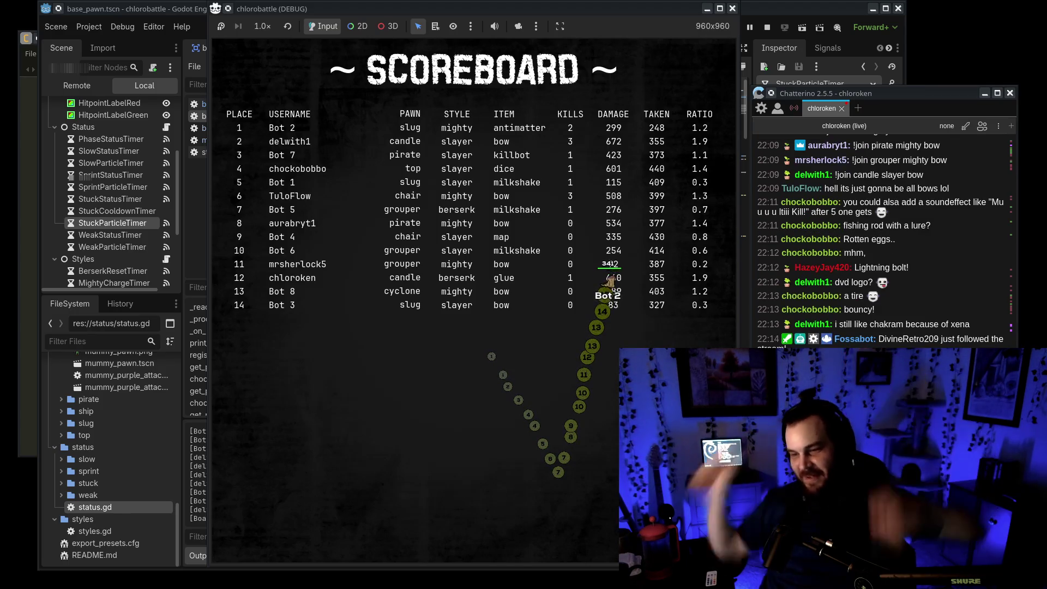
Step: Stop the game and open the slug pawn scene and script from the expanded slug folder
key("F8")
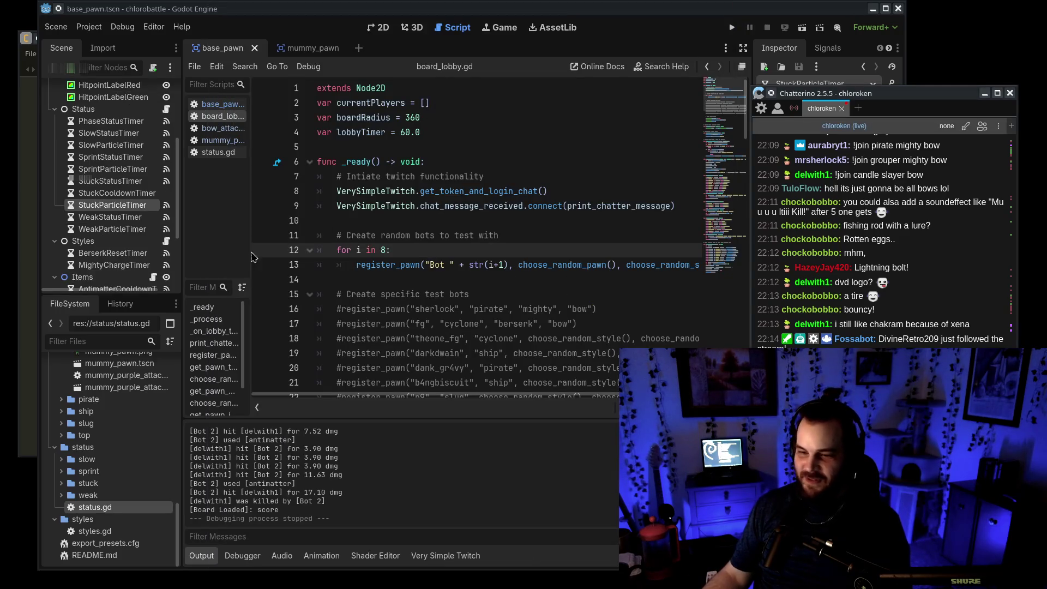
left_click(100, 425)
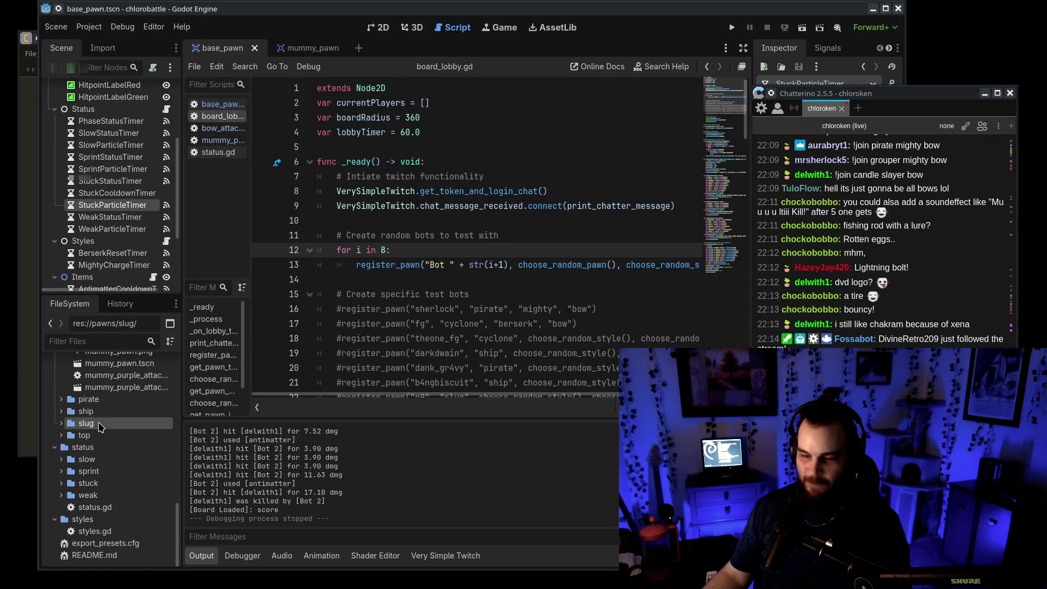
double_click(100, 425)
double_click(129, 495)
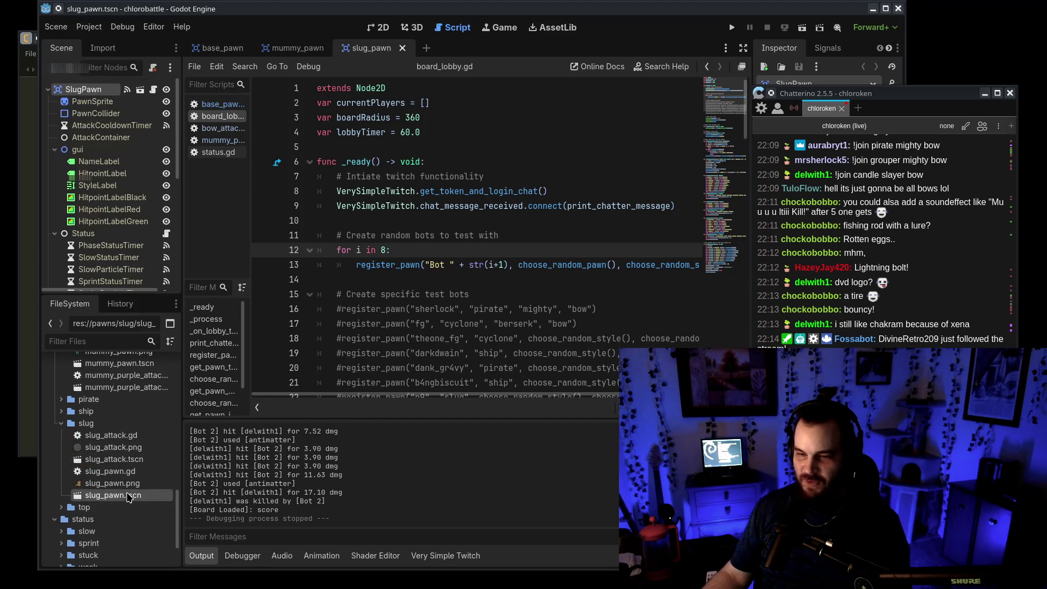
left_click_drag(873, 92, 1030, 126)
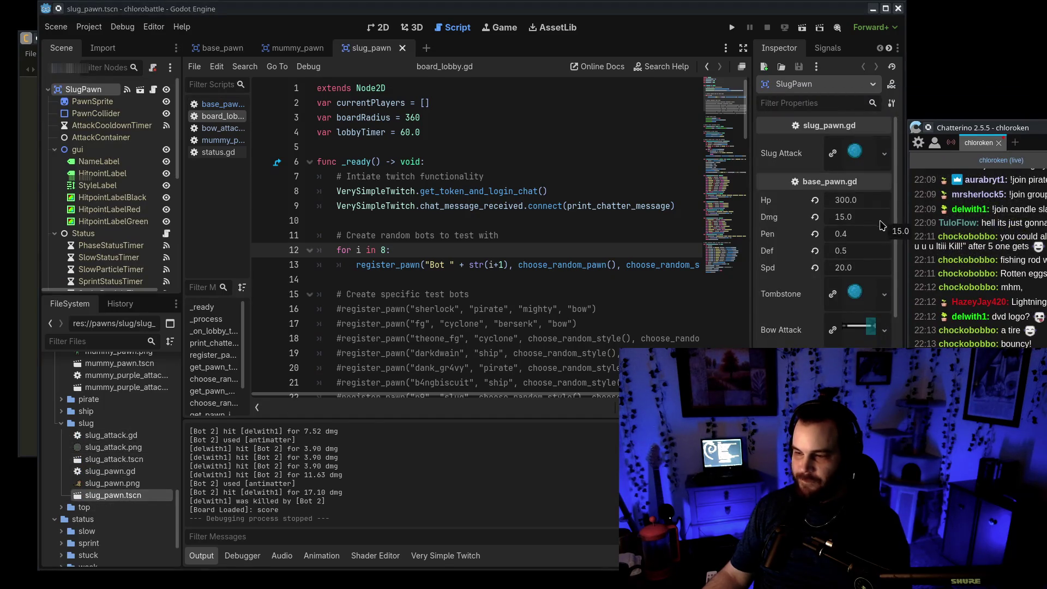
double_click(110, 471)
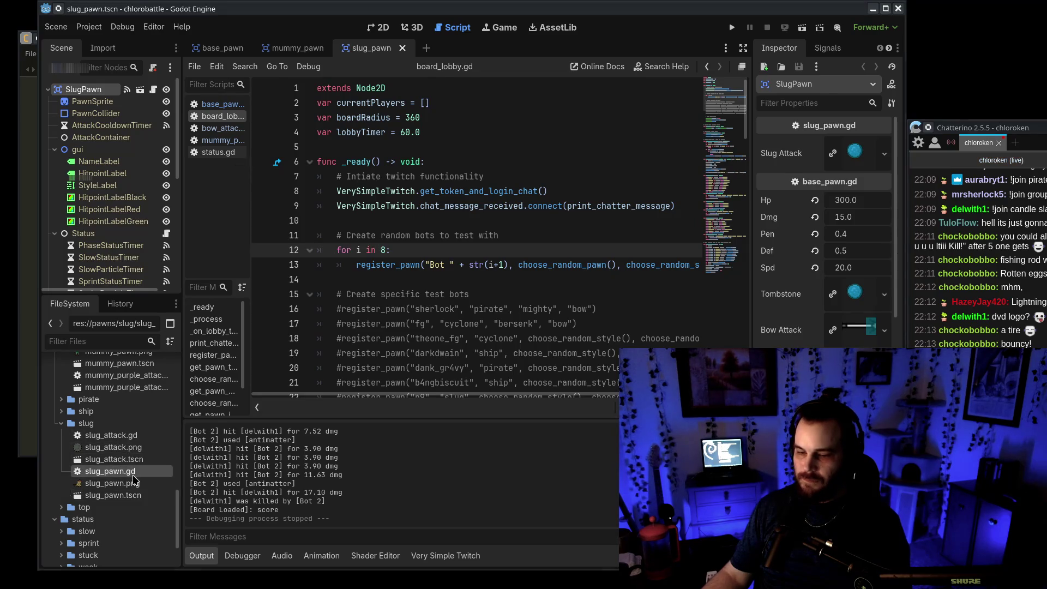
Step: Open slug_attack.gd and slug_attack.tscn, then select FizzleTimer to view its 30.0 s wait time
double_click(150, 439)
scroll(596, 346, "down", 4)
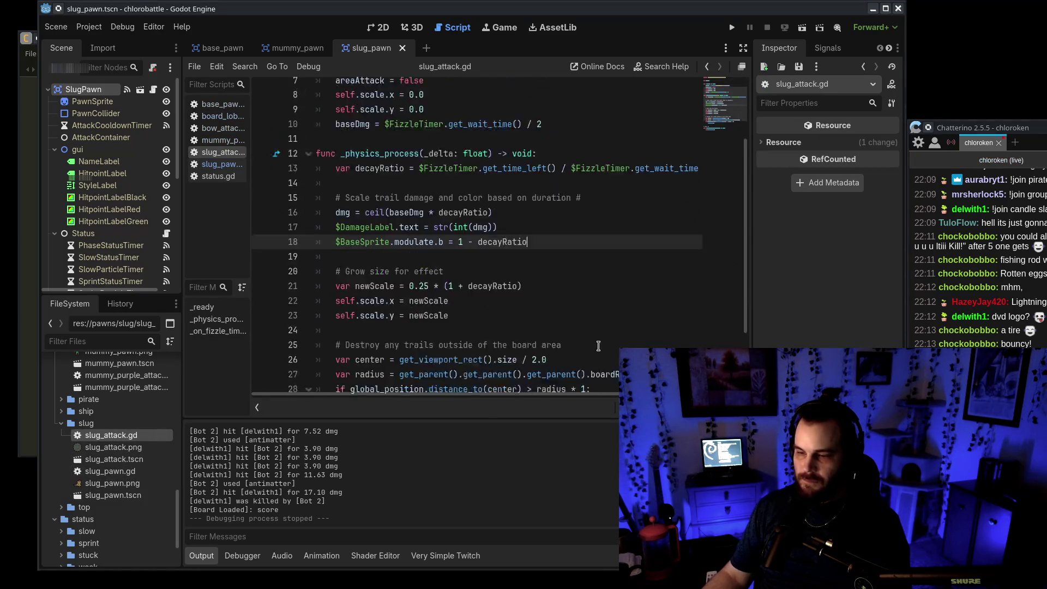
scroll(599, 350, "up", 2)
scroll(599, 351, "up", 2)
mouse_move(981, 128)
left_mouse_down()
mouse_move(820, 103)
mouse_move(1019, 104)
left_mouse_up()
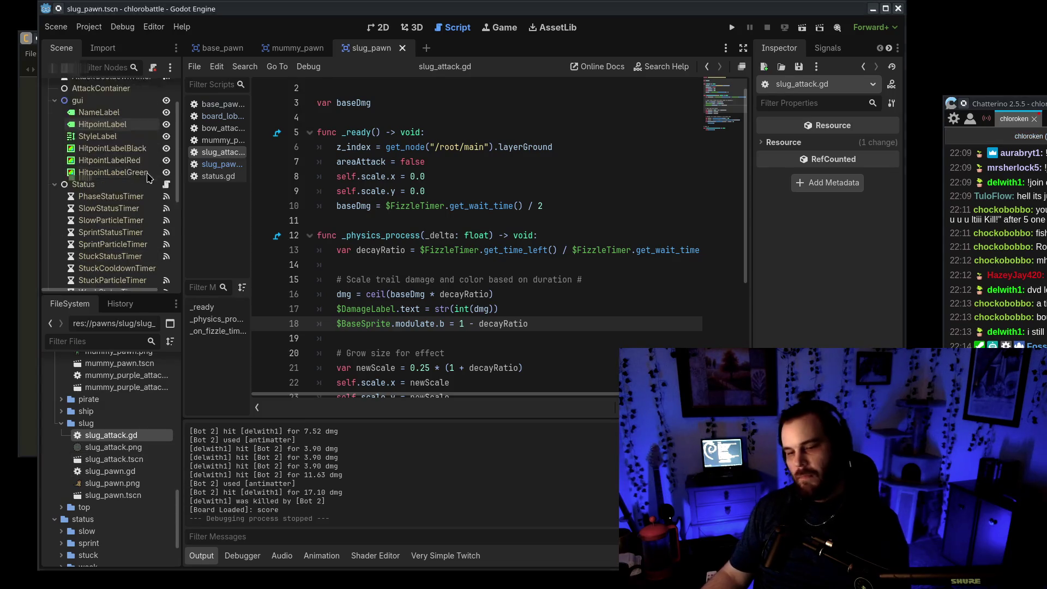
double_click(114, 459)
left_click(101, 137)
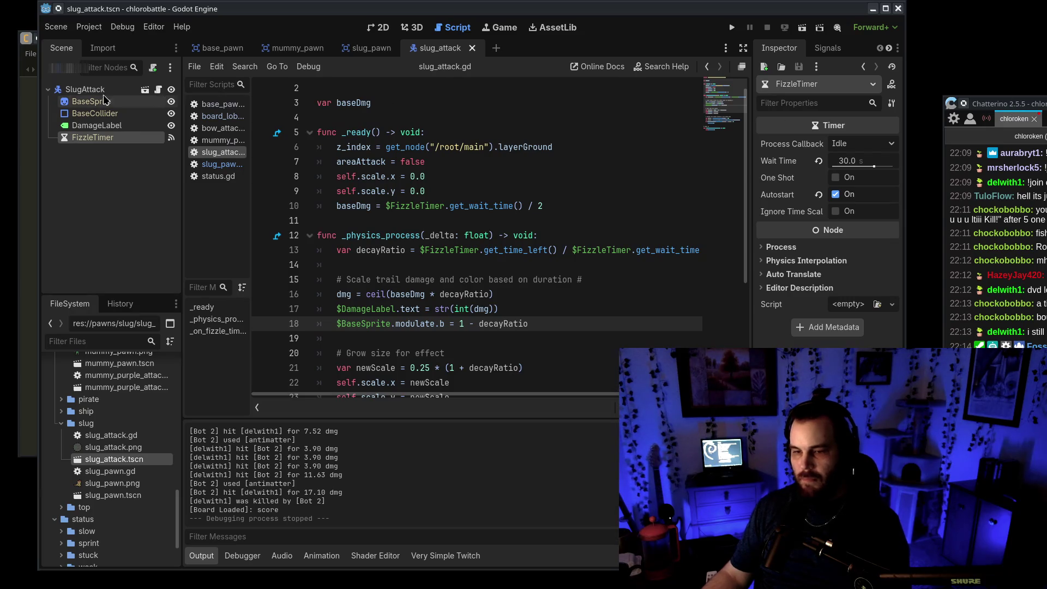
scroll(476, 291, "up", 1)
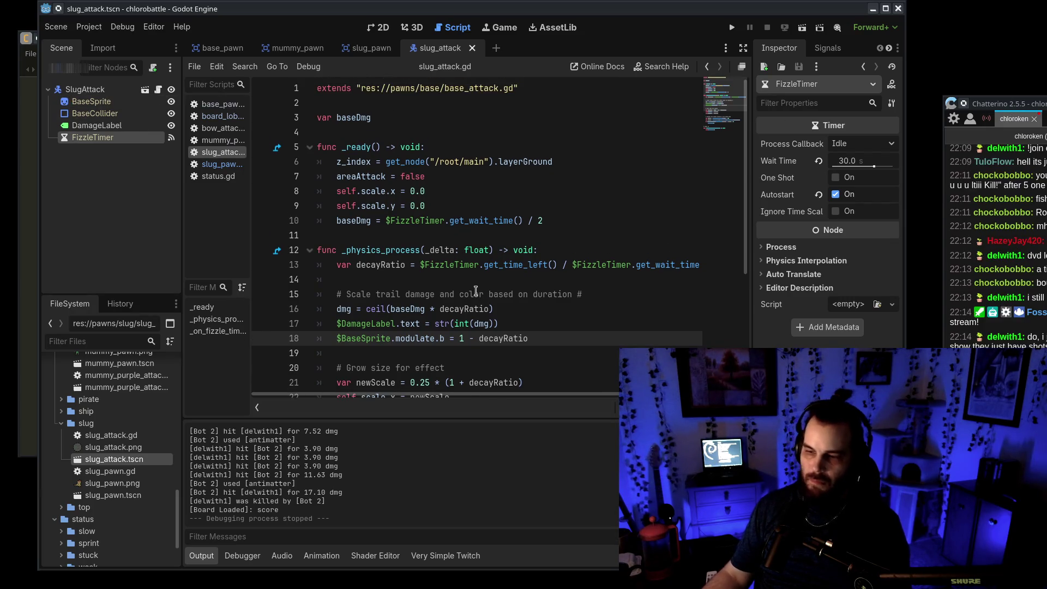
left_click_drag(993, 104, 773, 76)
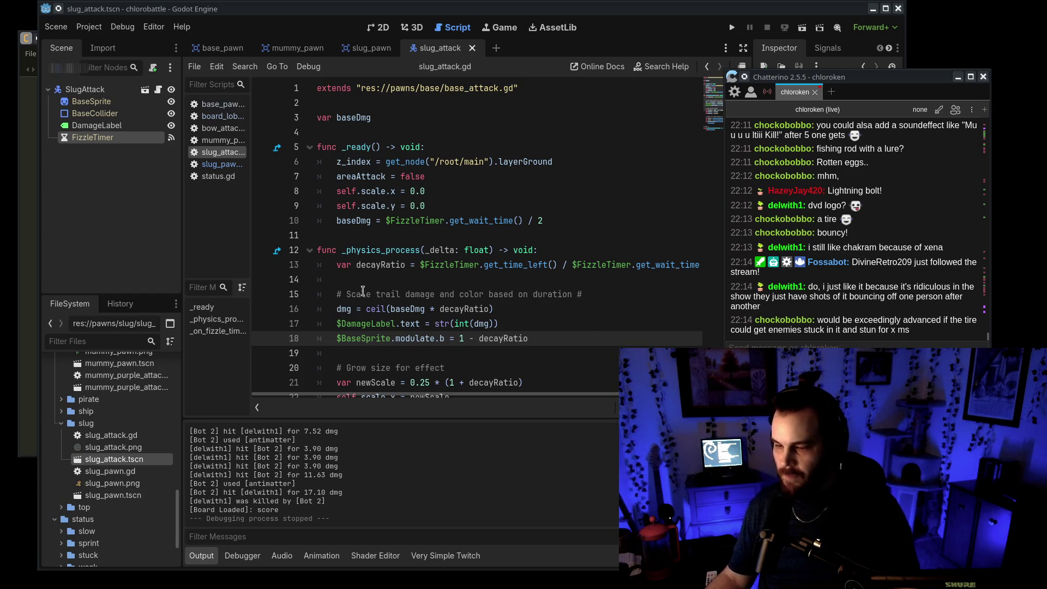
scroll(362, 291, "down", 4)
scroll(581, 331, "up", 4)
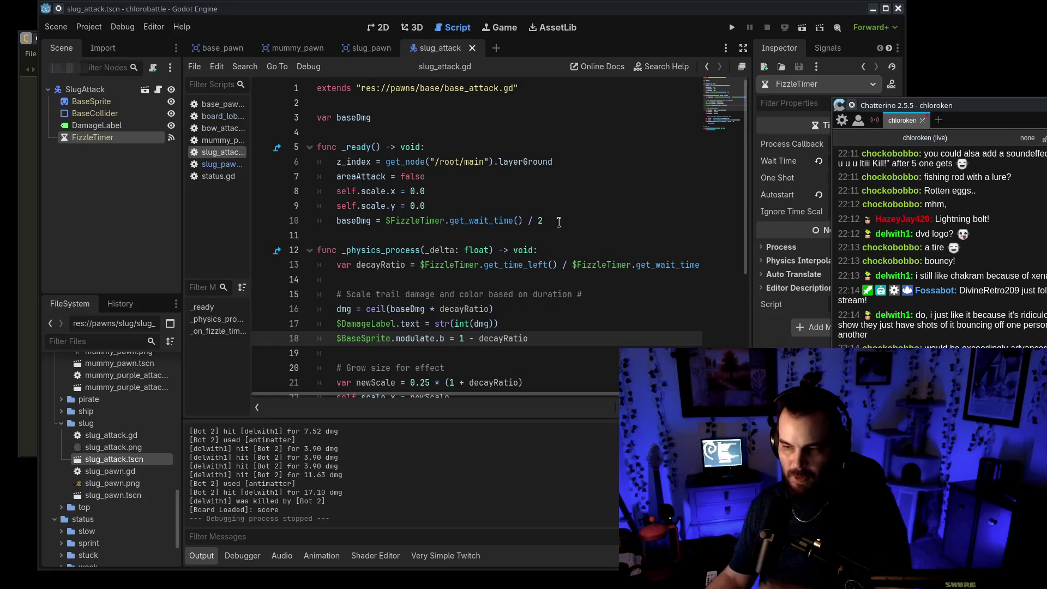
Step: Make baseDmg use the FizzleTimer's full wait time and lower that wait time to 15 seconds
left_click(550, 218)
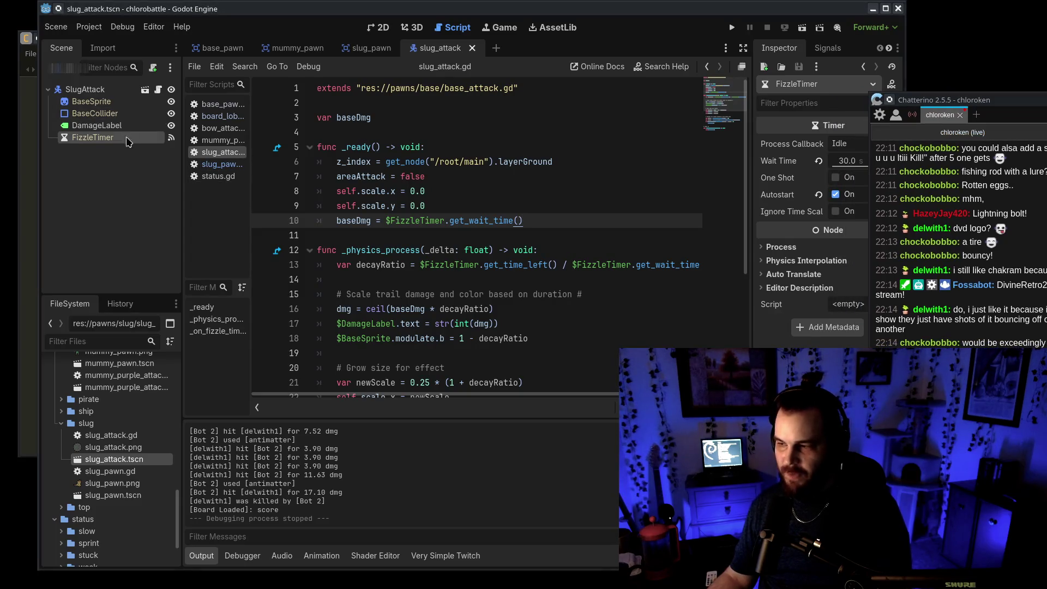
left_click_drag(848, 161, 819, 160)
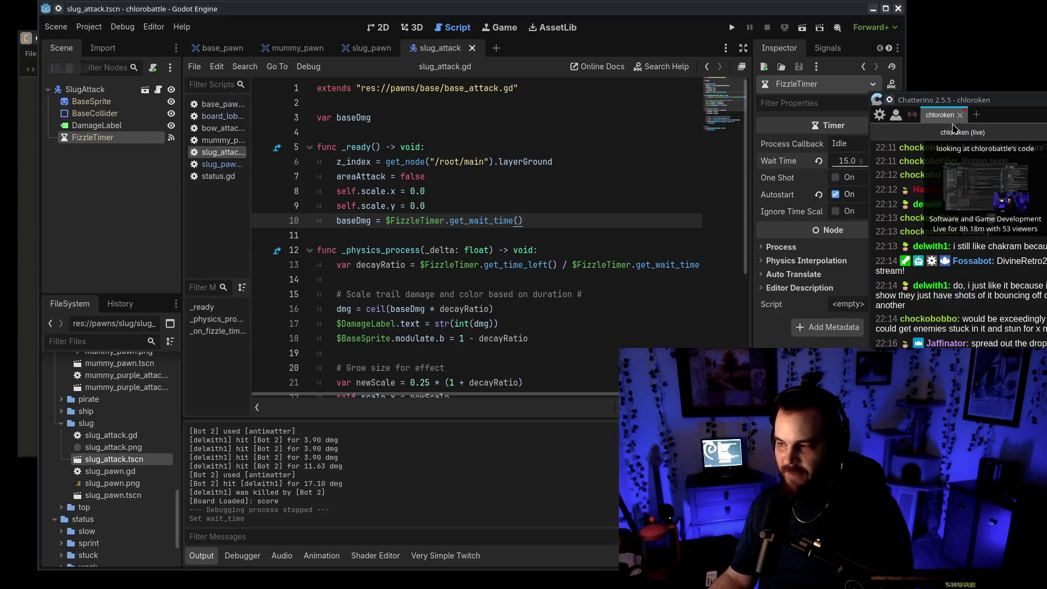
left_click(618, 308)
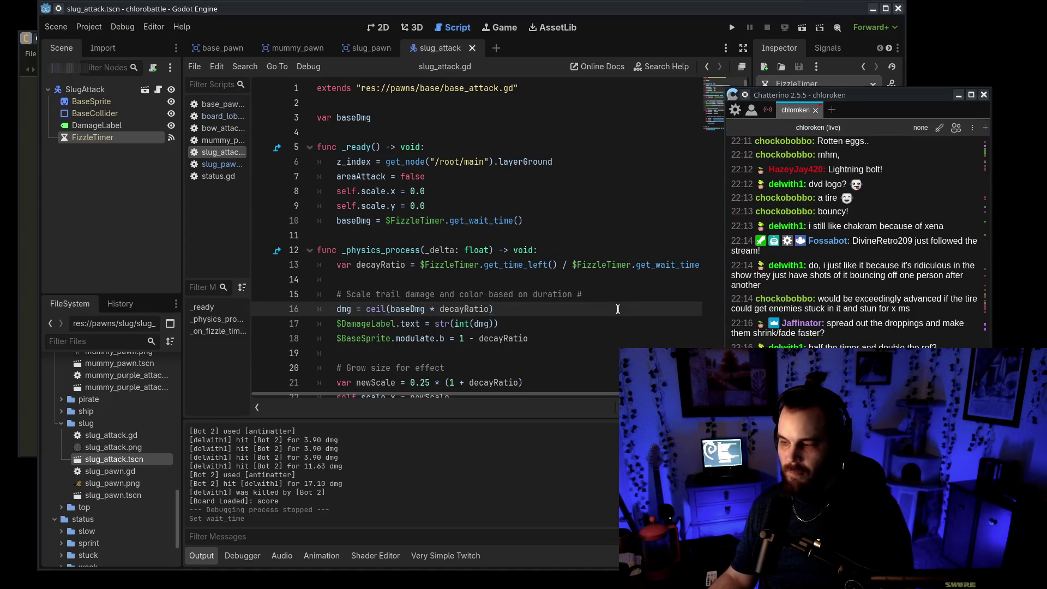
left_click(954, 346)
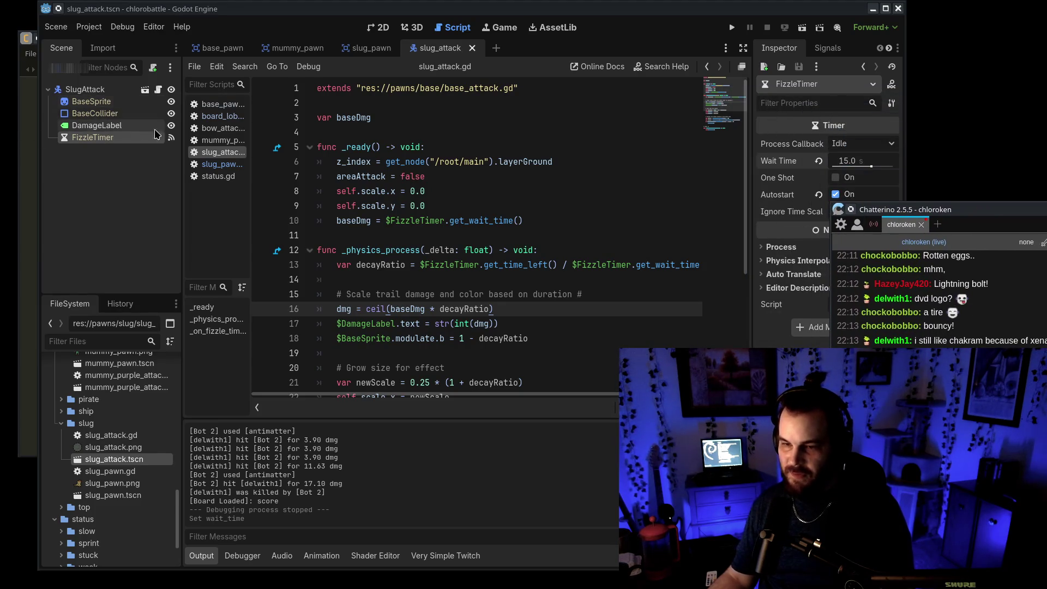
Step: Set the slug pawn's attack cooldown to 1.0 second, then return to the slug_attack scene
key("ctrl+shift+Tab")
left_click(134, 128)
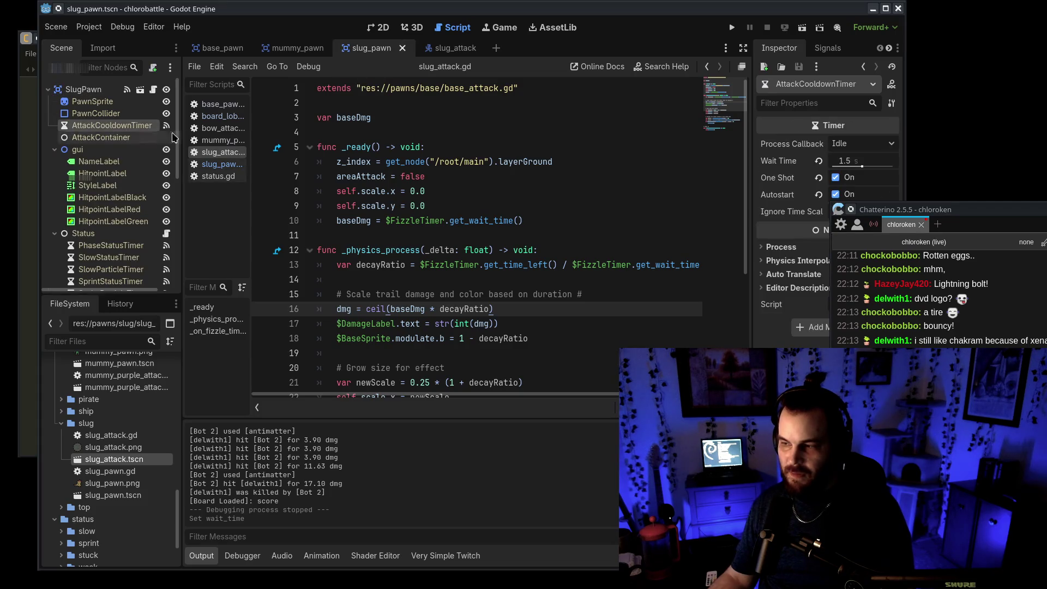
left_click(866, 163)
type("1")
key("Return")
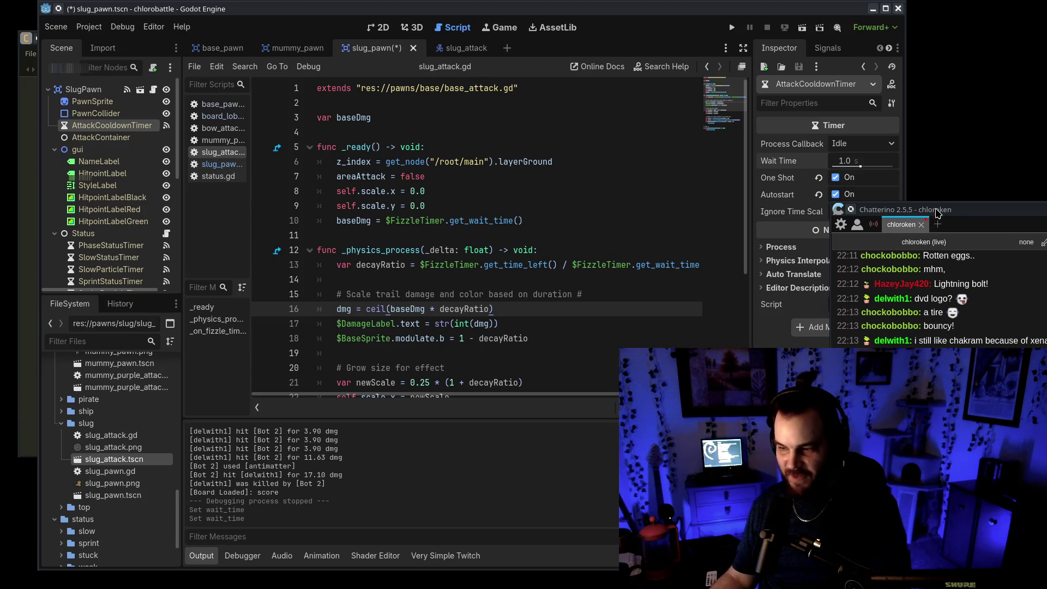
mouse_move(937, 213)
left_mouse_down()
mouse_move(786, 152)
mouse_move(819, 178)
mouse_move(892, 166)
mouse_move(961, 190)
left_mouse_up()
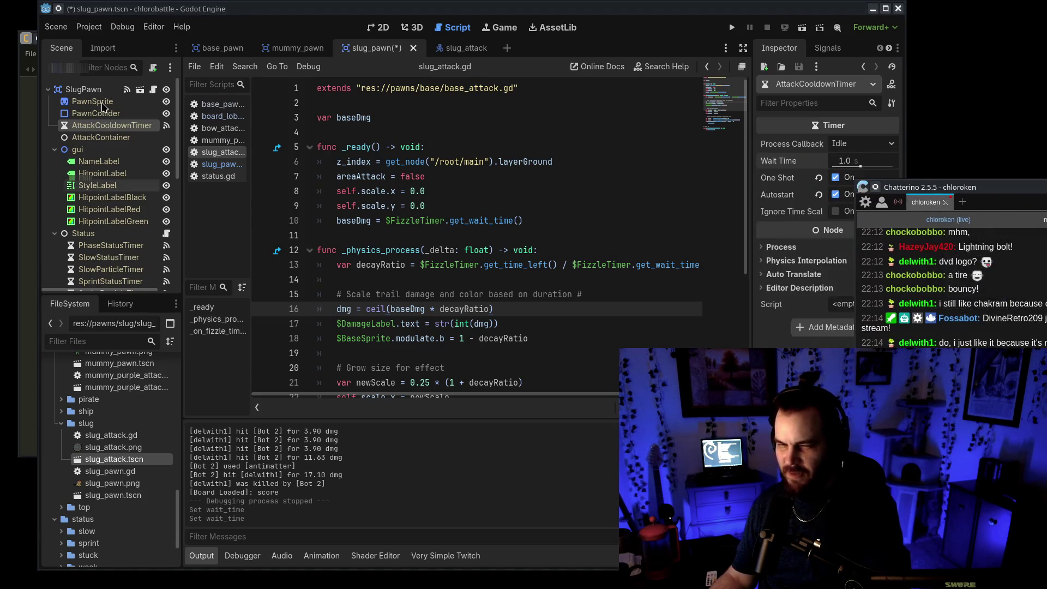
left_click(442, 48)
left_click(371, 48)
left_click(440, 48)
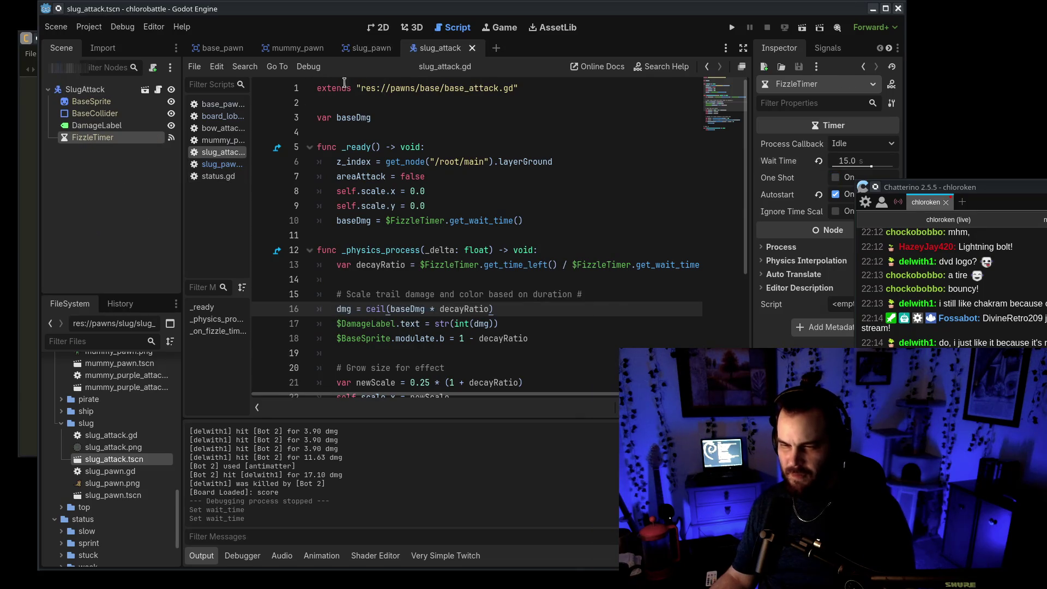
mouse_move(938, 190)
left_mouse_down()
mouse_move(930, 207)
mouse_move(795, 122)
left_mouse_up()
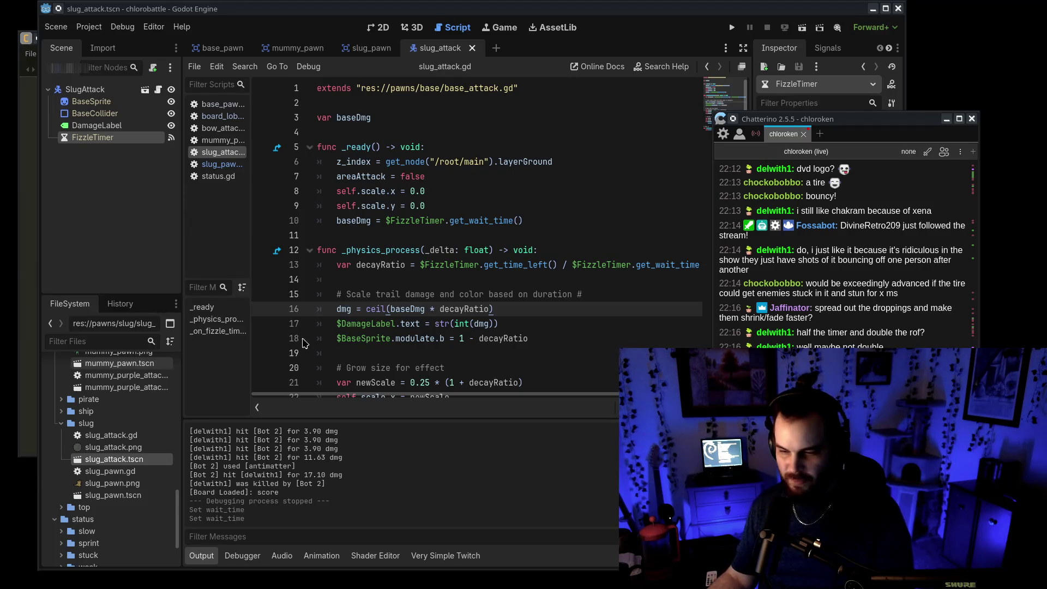
Step: Set slugRegeneration in slug_pawn.gd to 0.1
left_click(218, 164)
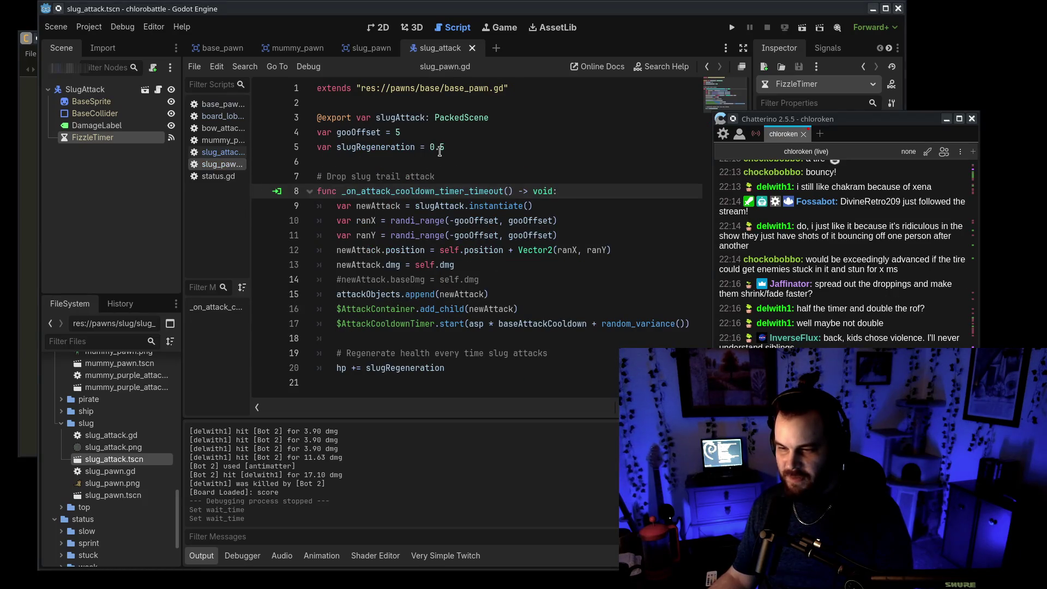
double_click(439, 147)
type("1")
Step: Comment out the two VerySimpleTwitch connection lines in board_lobby.gd
left_click(732, 28)
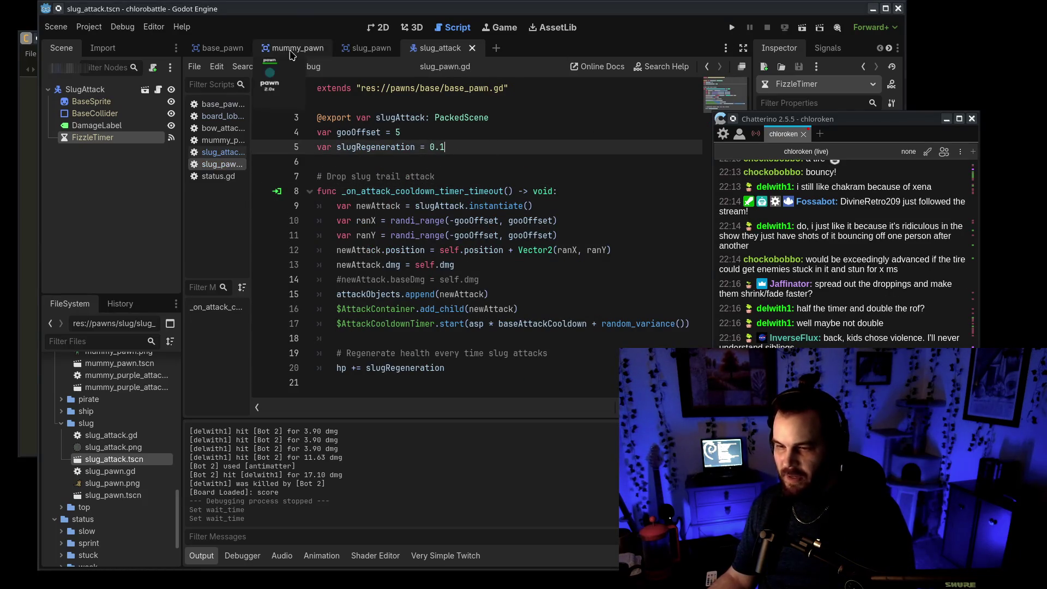
left_click(242, 116)
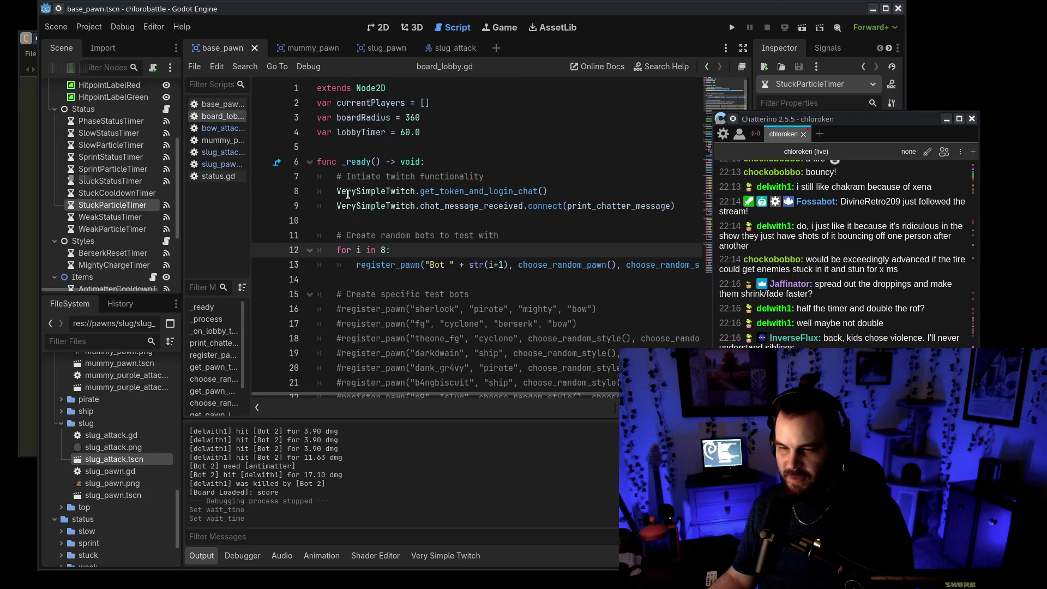
left_click(348, 194)
key("ctrl+k")
key("Down")
key("ctrl+k")
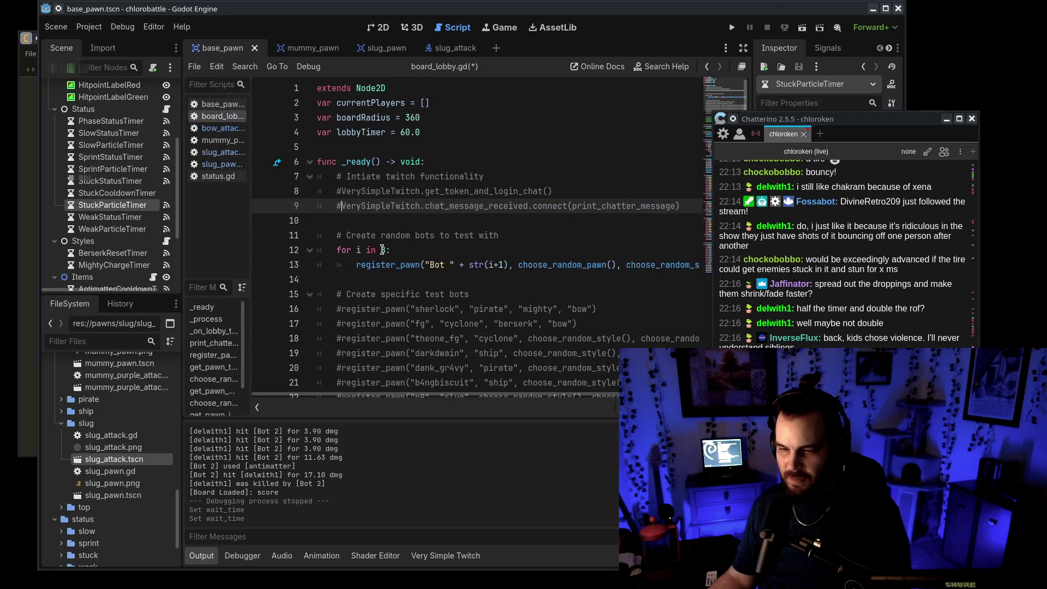
Step: Replace the random pawn choice with "slugs" in the test bot call and run the game
left_click(382, 249)
left_click_drag(519, 265, 617, 265)
type("sl")
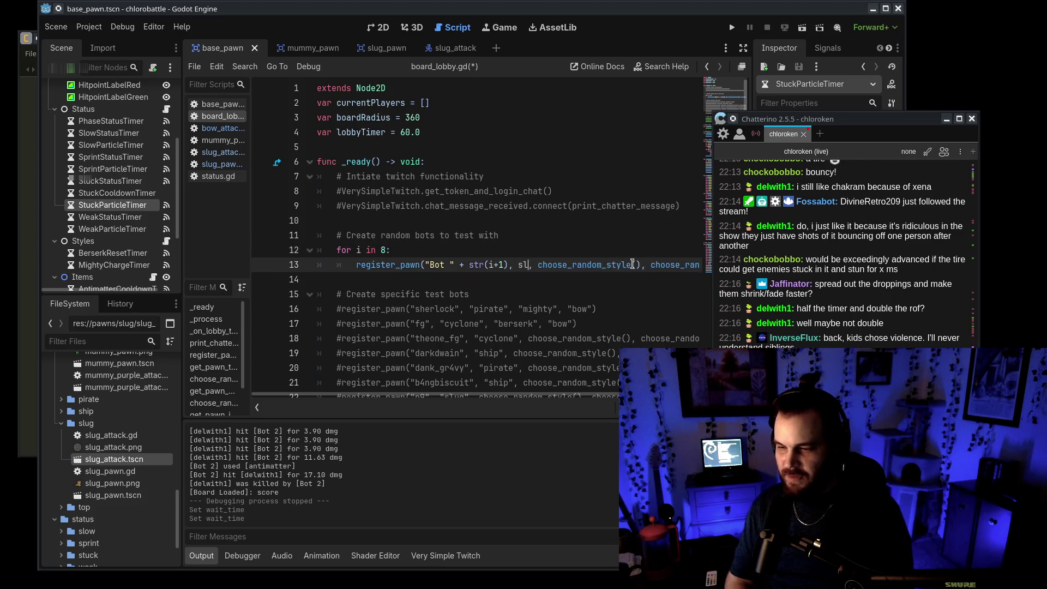
key("BackSpace")
key("BackSpace")
type("\"slugs\"")
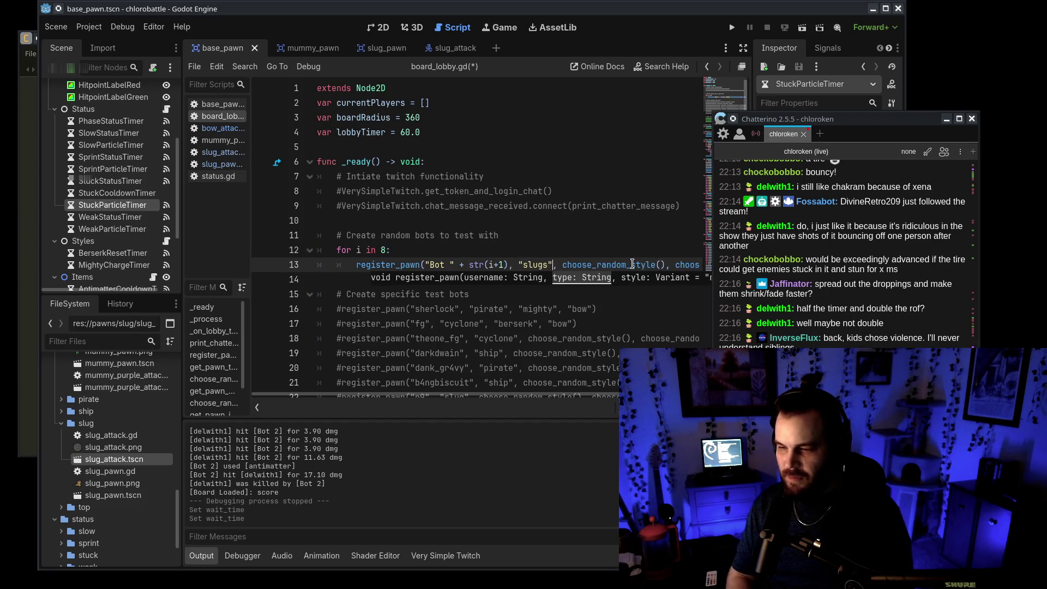
key("F5")
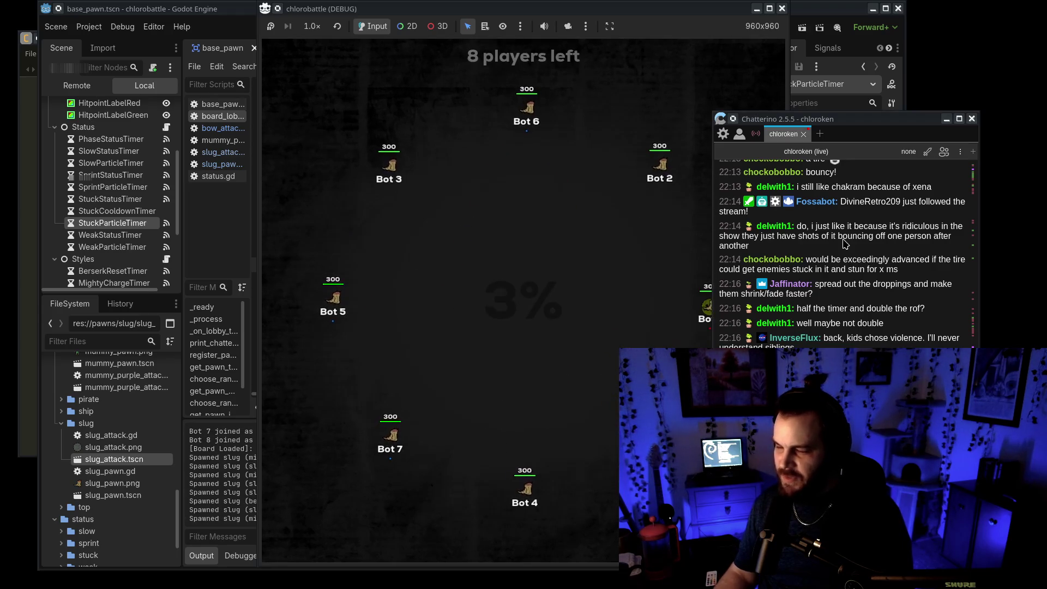
Step: Move the chat and game windows aside during the slug match, then stop it with F8
left_click_drag(791, 119, 820, 97)
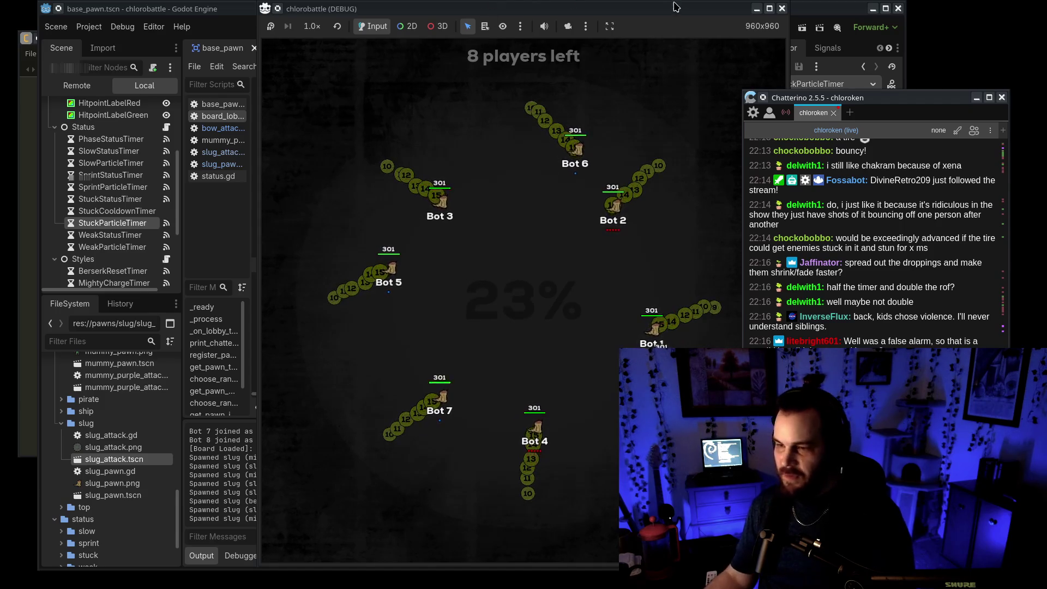
mouse_move(674, 6)
left_mouse_down()
mouse_move(547, 7)
mouse_move(579, 7)
left_mouse_up()
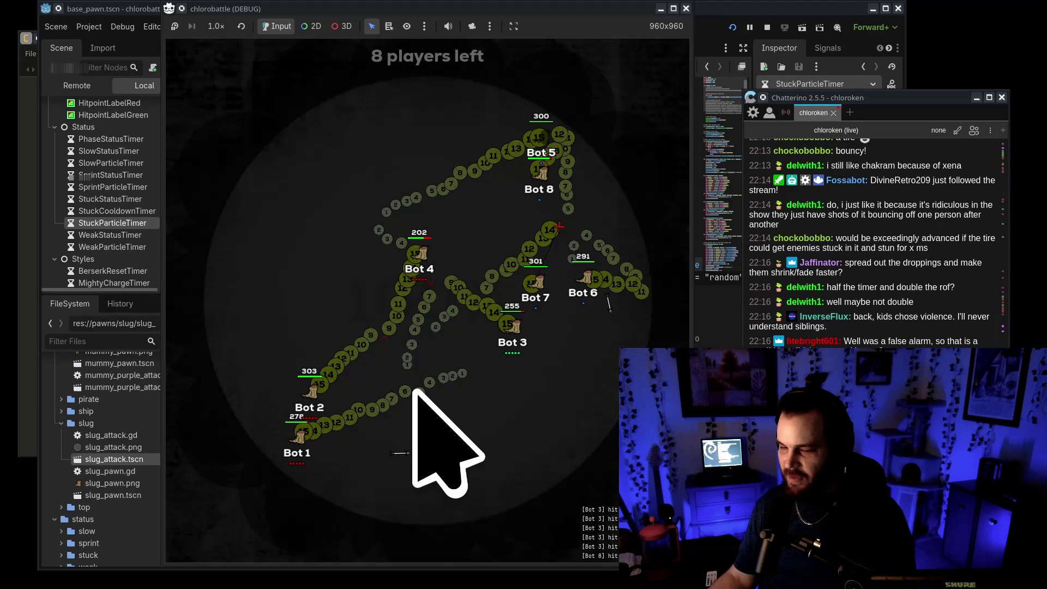
key("F8")
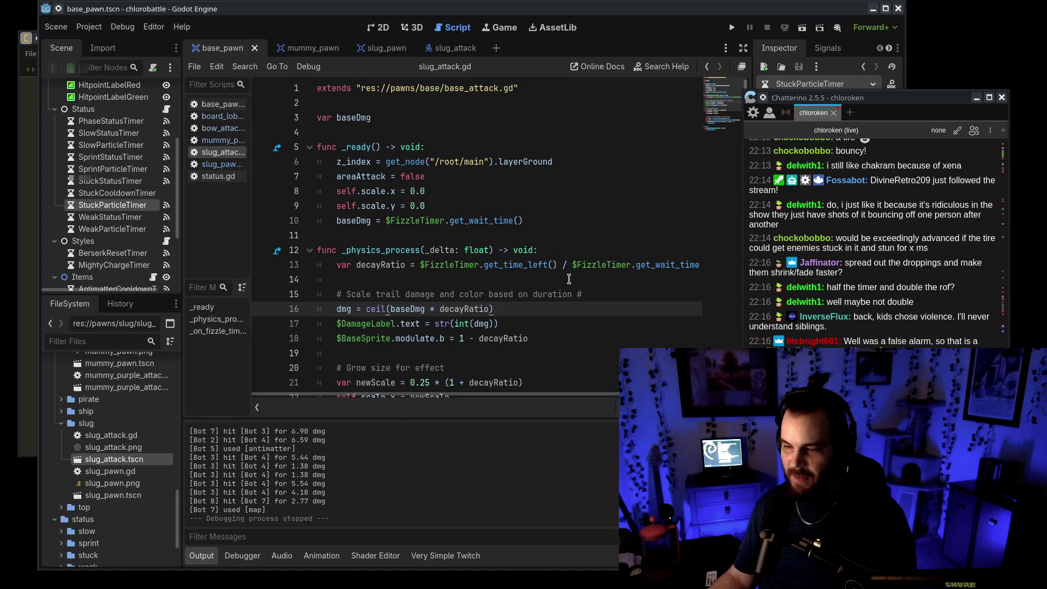
Step: Set the slug_attack FizzleTimer's wait time to 10 seconds
left_click(455, 48)
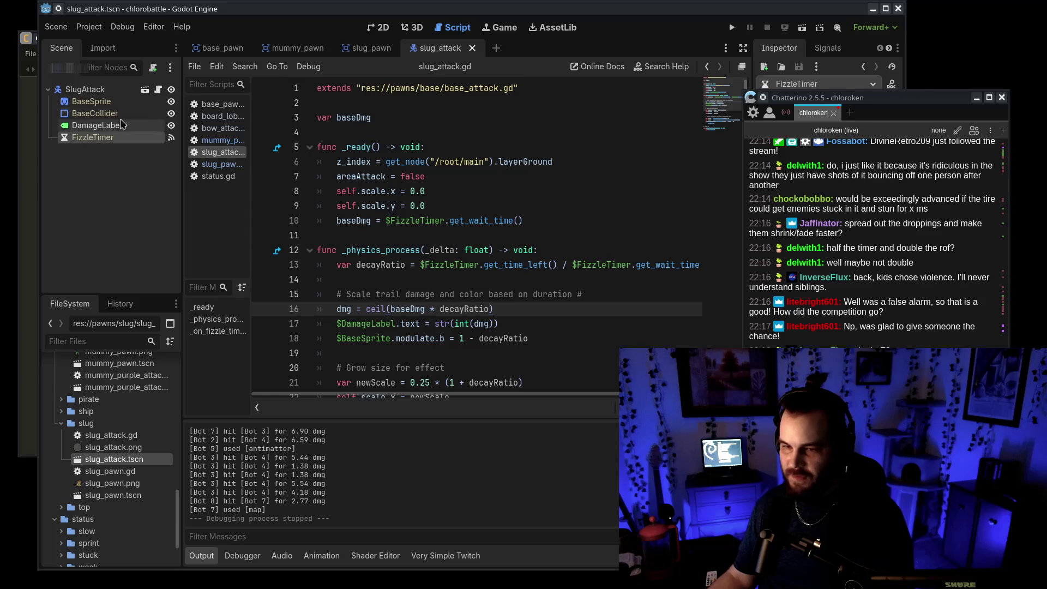
left_click_drag(867, 97, 1039, 103)
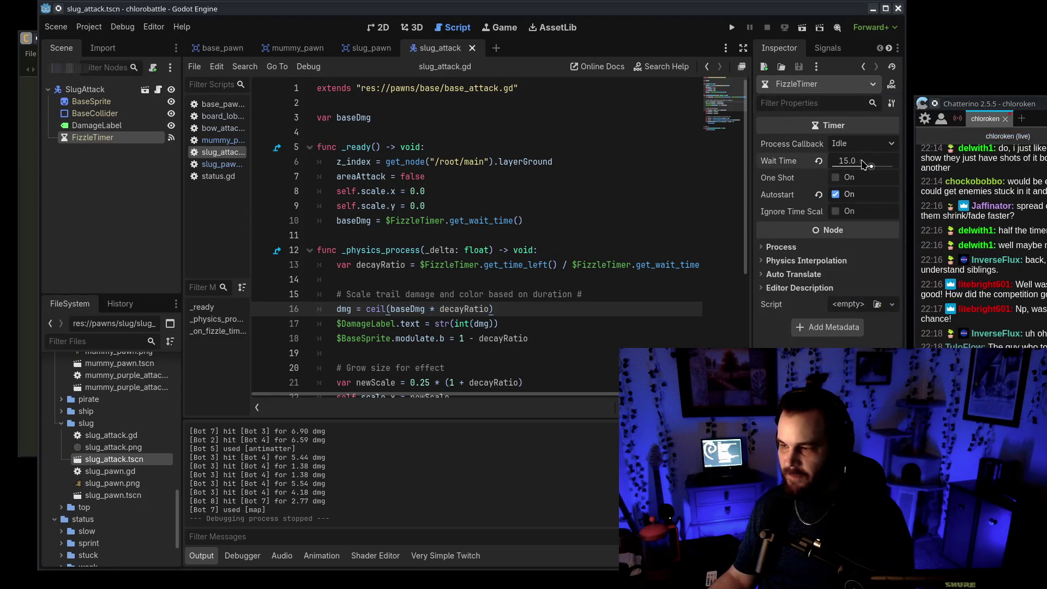
left_click(862, 160)
left_click(363, 48)
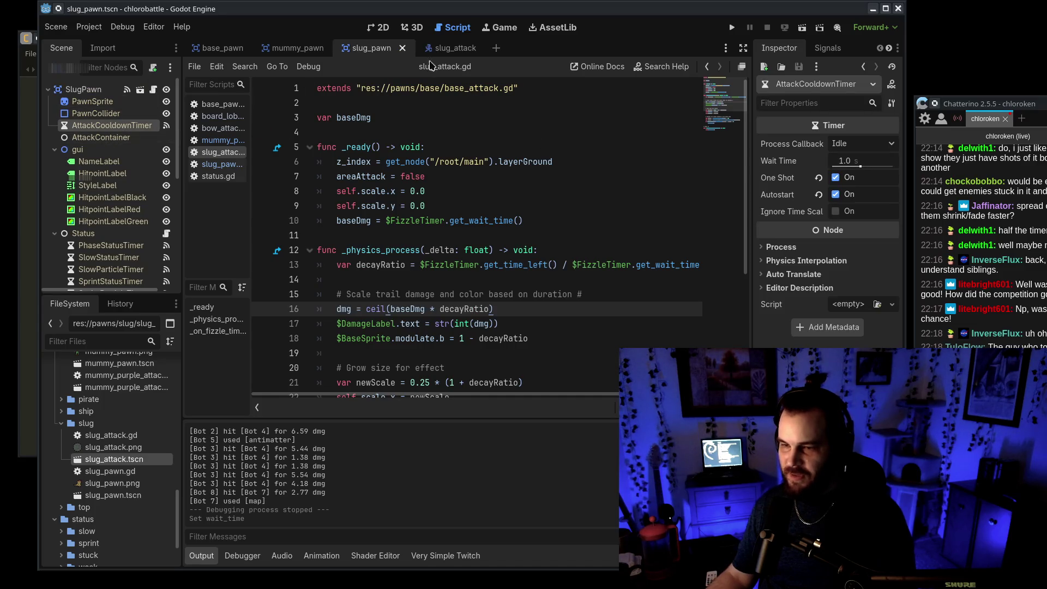
left_click(439, 48)
left_click(96, 125)
left_click(93, 138)
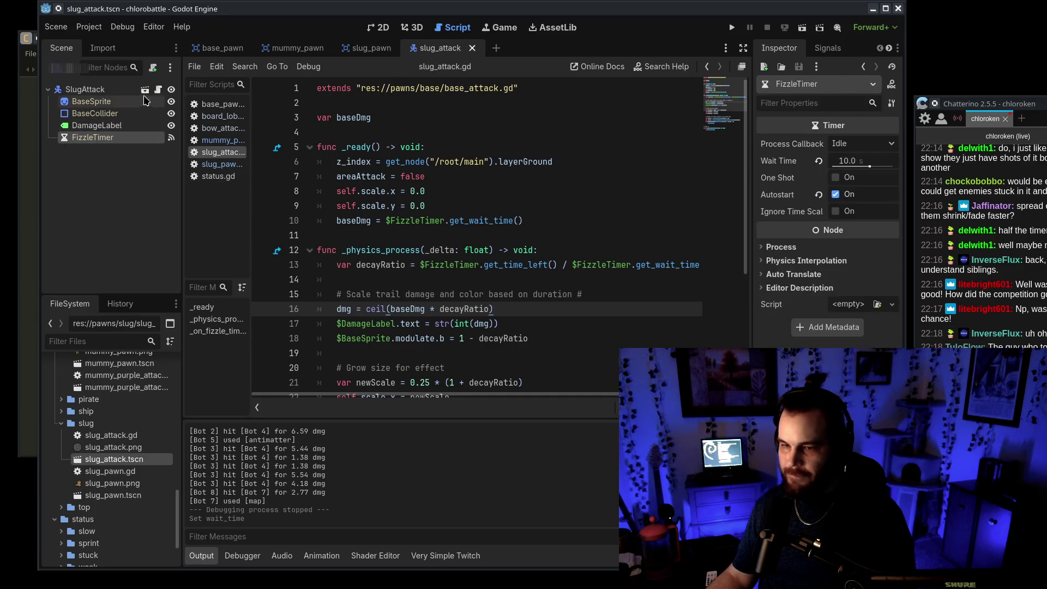
Step: Append "* 2" to the baseDmg line in slug_attack.gd's _ready and run the game
left_click(450, 206)
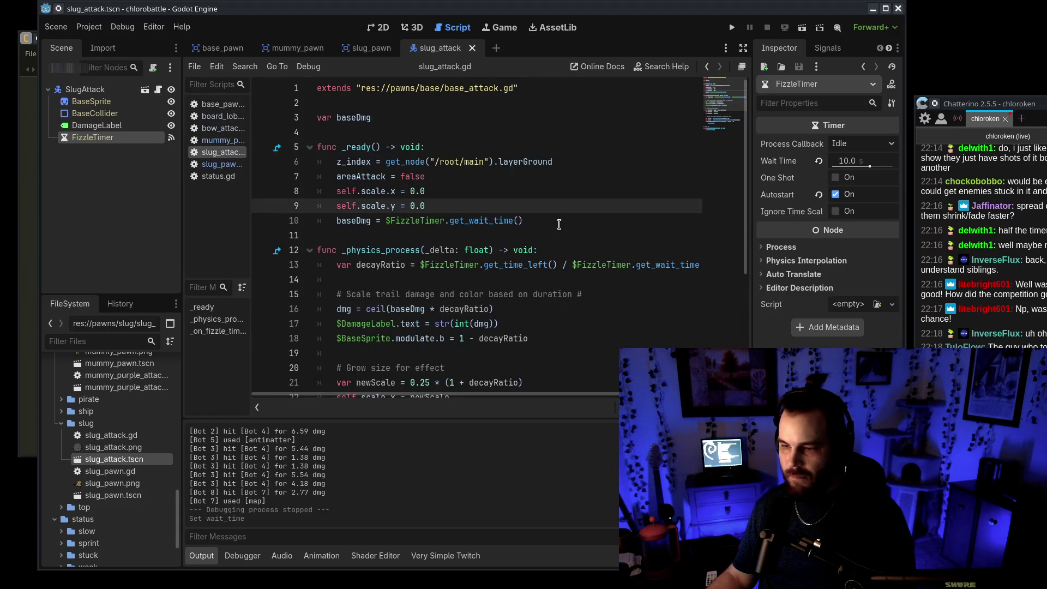
left_click(559, 224)
type("* 2")
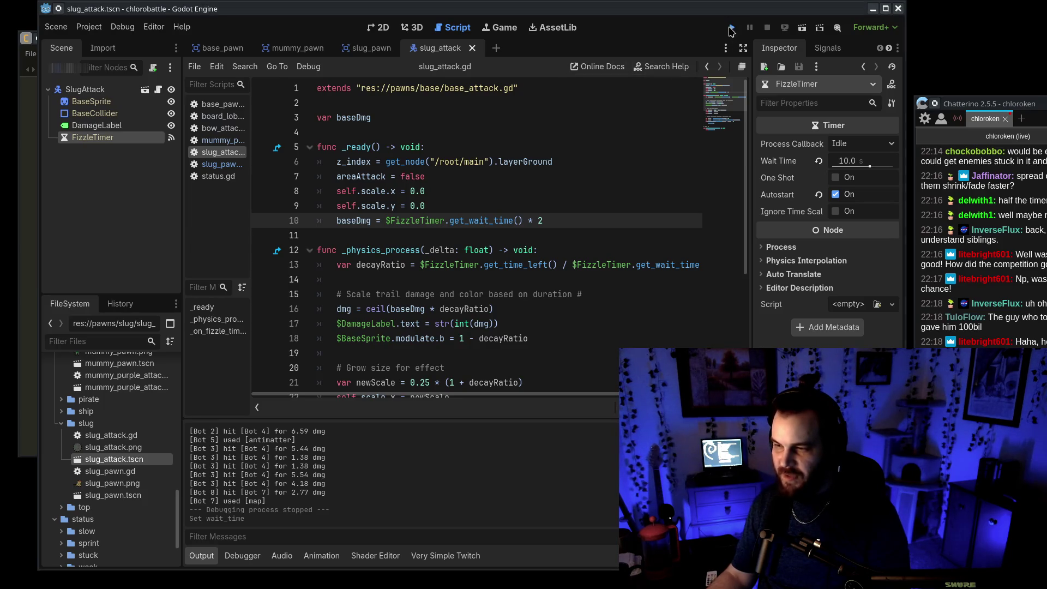
left_click(731, 29)
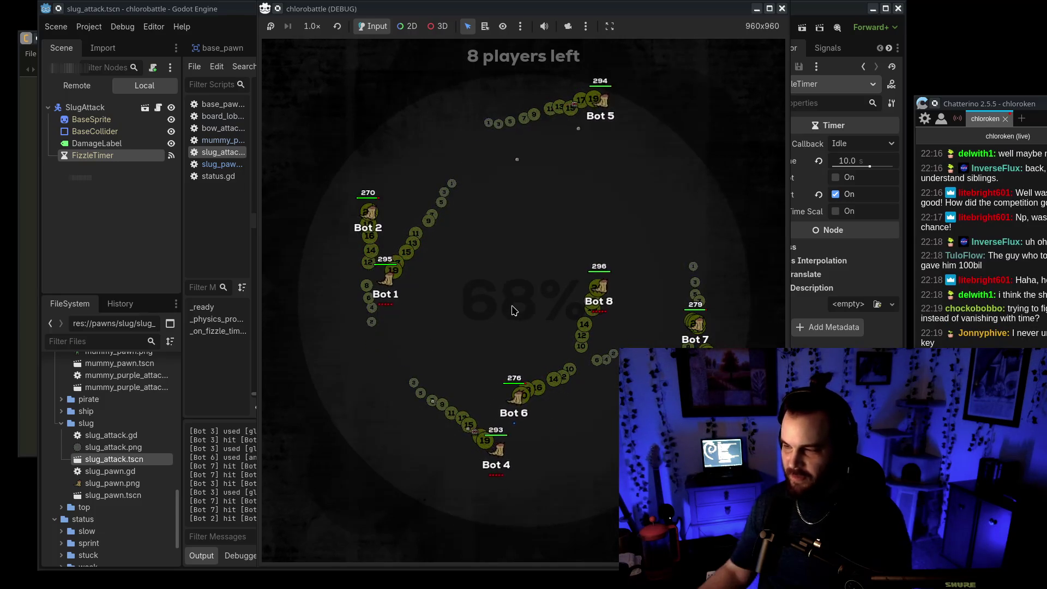
Step: Watch the slug match with the chat window moved over it, then close the game
mouse_move(990, 104)
left_mouse_down()
mouse_move(777, 101)
mouse_move(783, 69)
mouse_move(825, 55)
left_mouse_up()
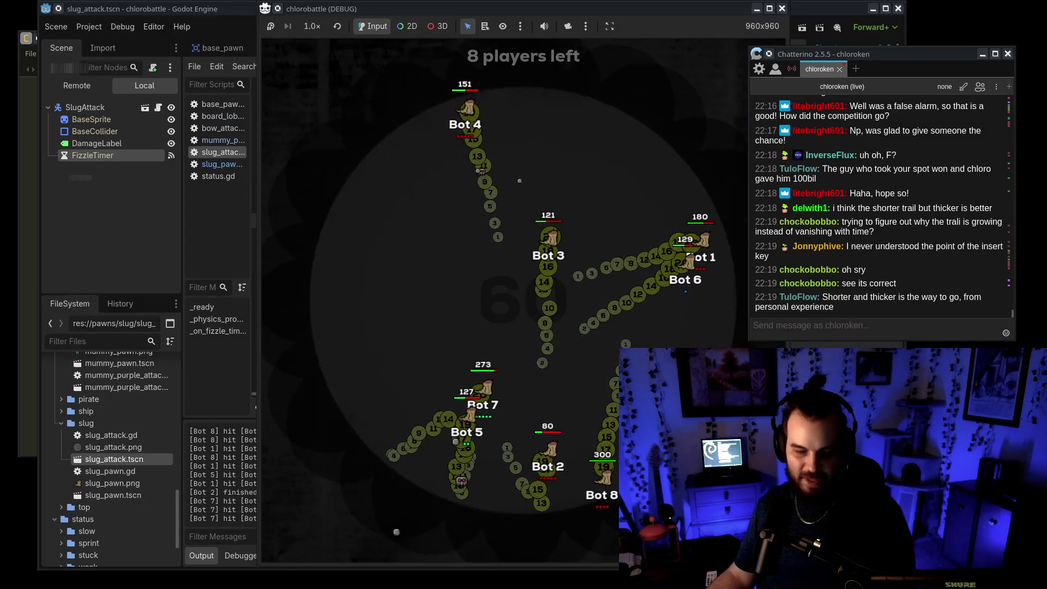
left_click(782, 9)
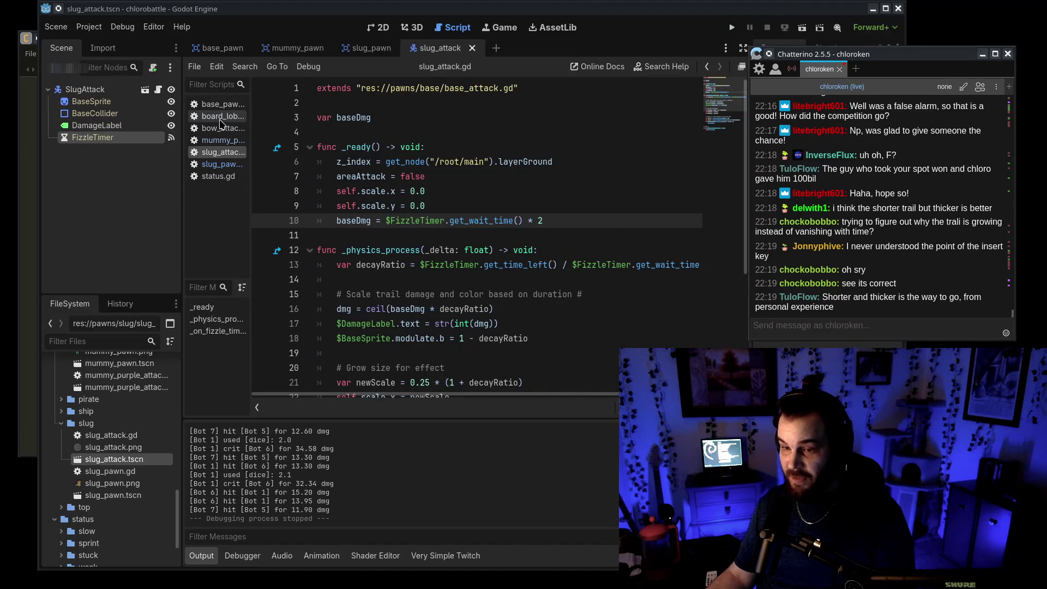
Step: In board_lobby.gd, comment out the random bot loop and uncomment the Twitch connection lines
left_click(218, 116)
left_click(338, 248)
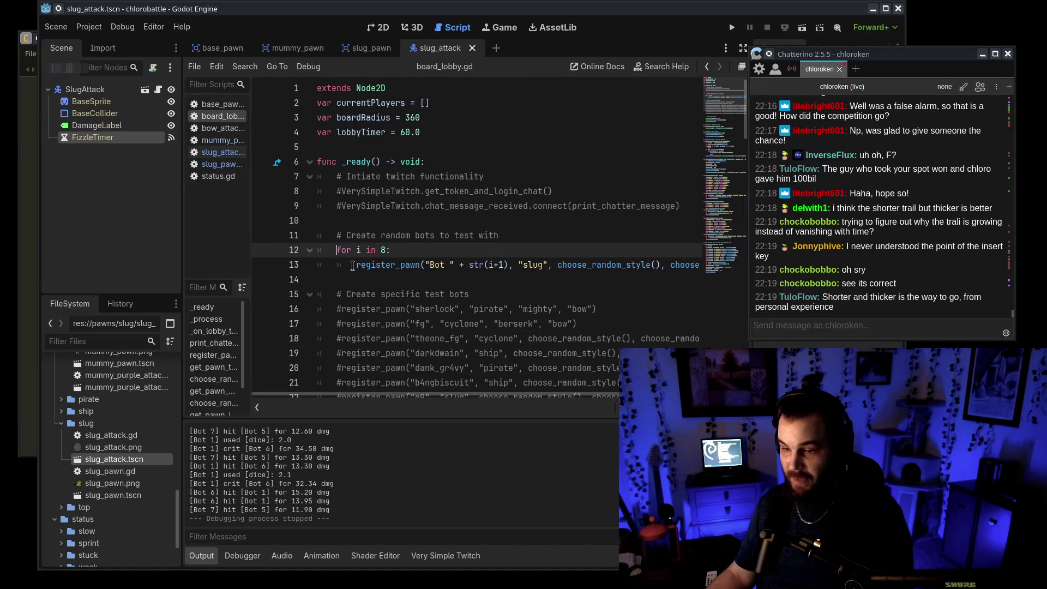
type("#")
left_click(355, 257)
left_click(340, 207)
key("BackSpace")
key("Up")
key("Delete")
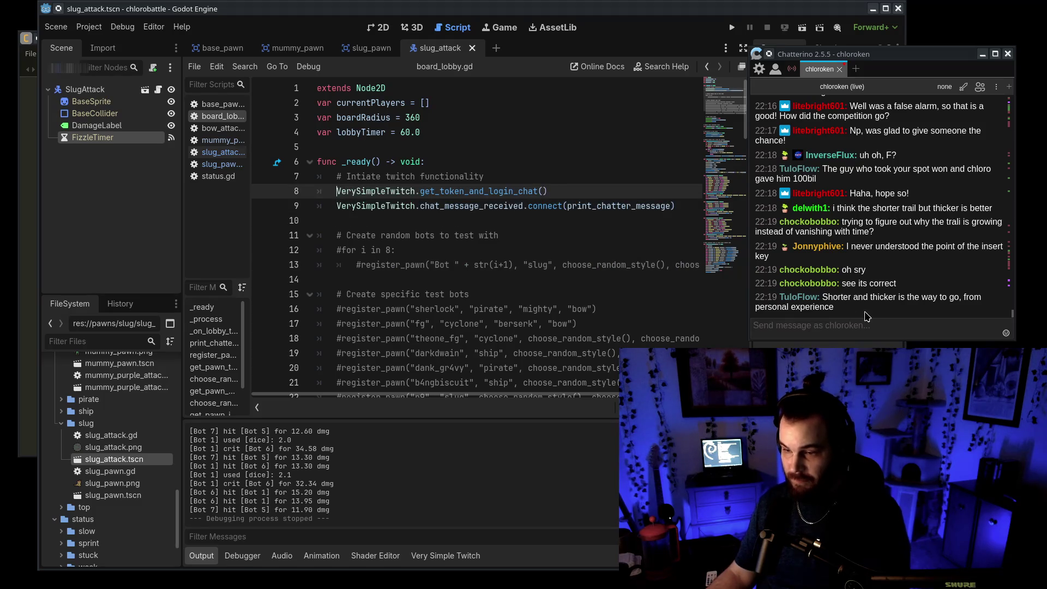
Step: Launch the game and send a !join slug command with berserk and dice in Twitch chat
left_click(732, 27)
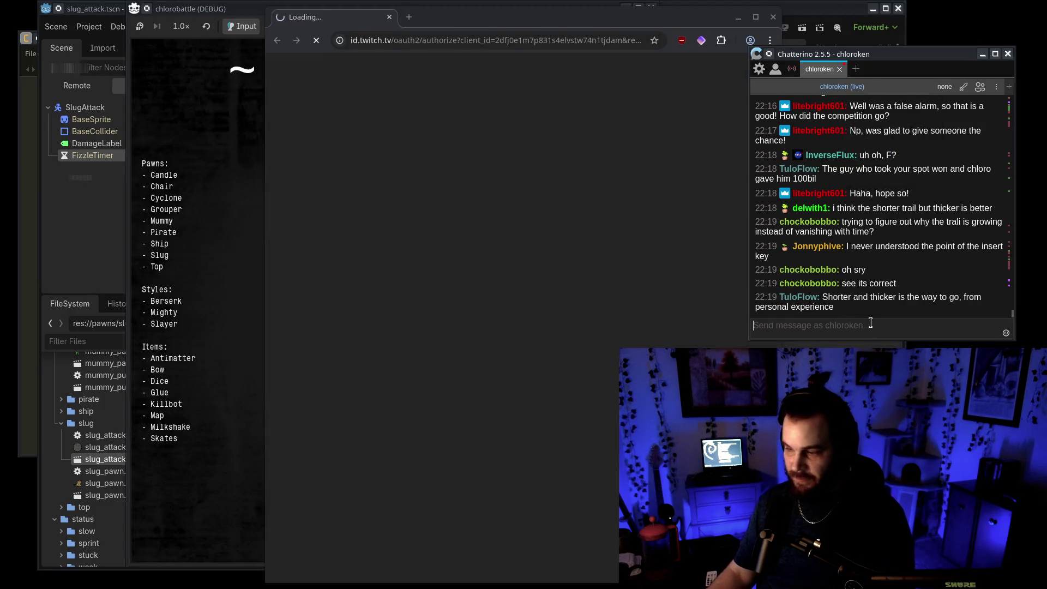
type("!")
left_click(200, 5)
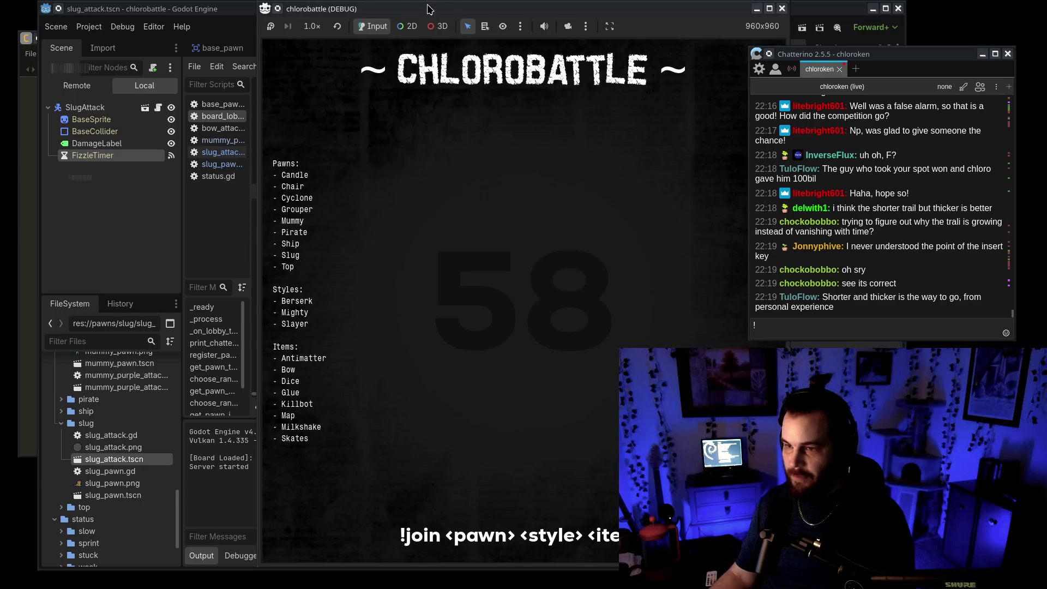
left_click_drag(428, 9, 361, 9)
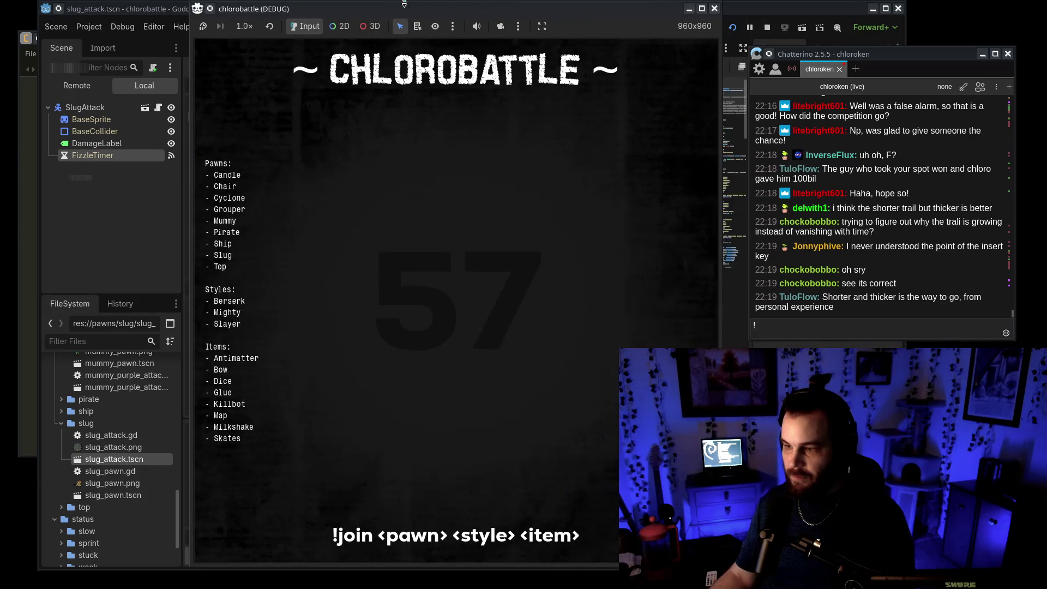
left_click(817, 321)
type("join")
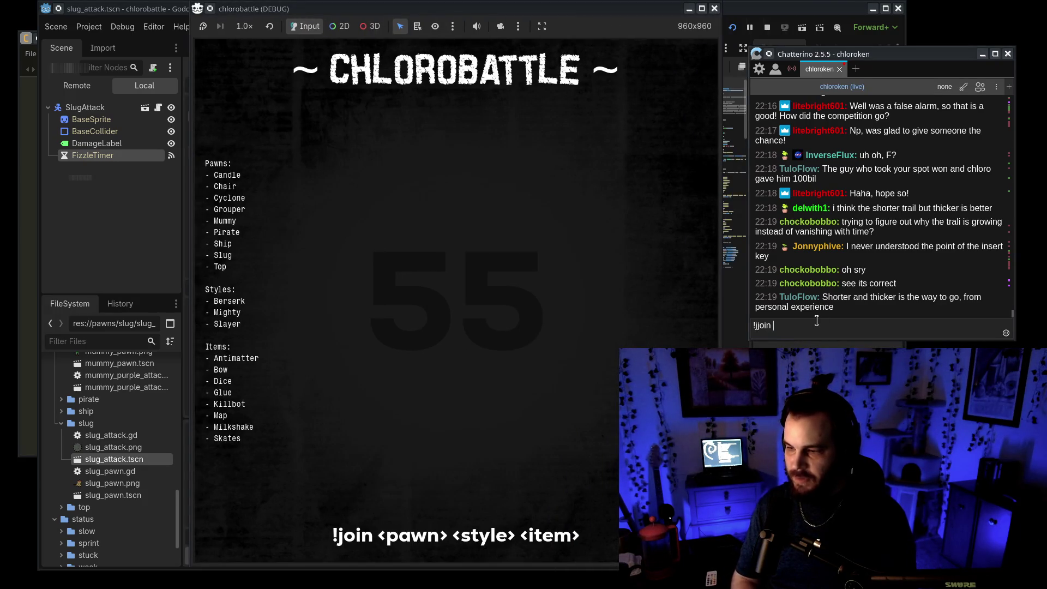
key("BackSpace")
key("BackSpace")
key("BackSpace")
type("in slug ber")
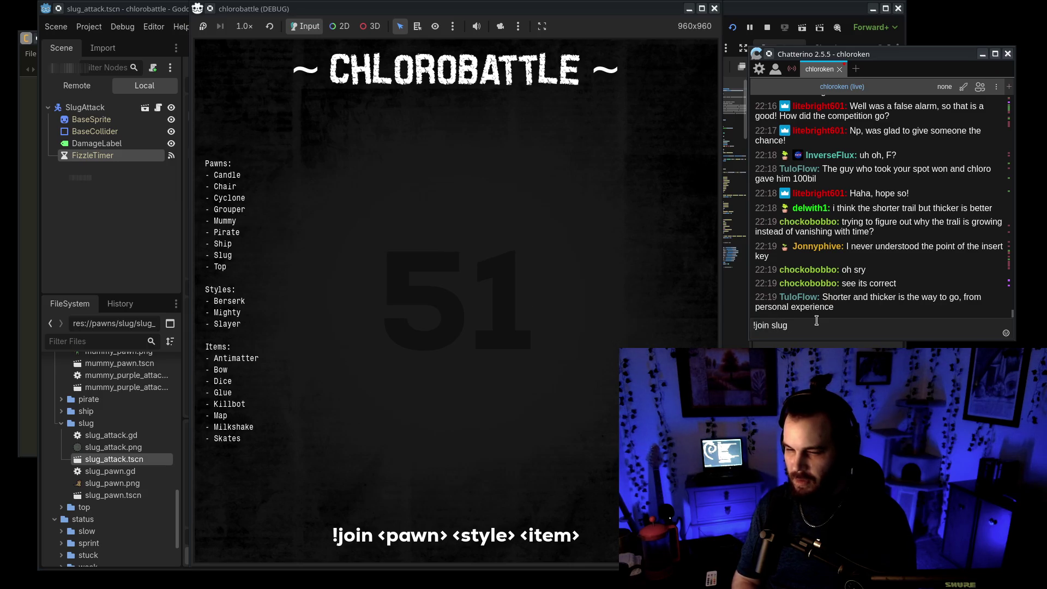
type("serk")
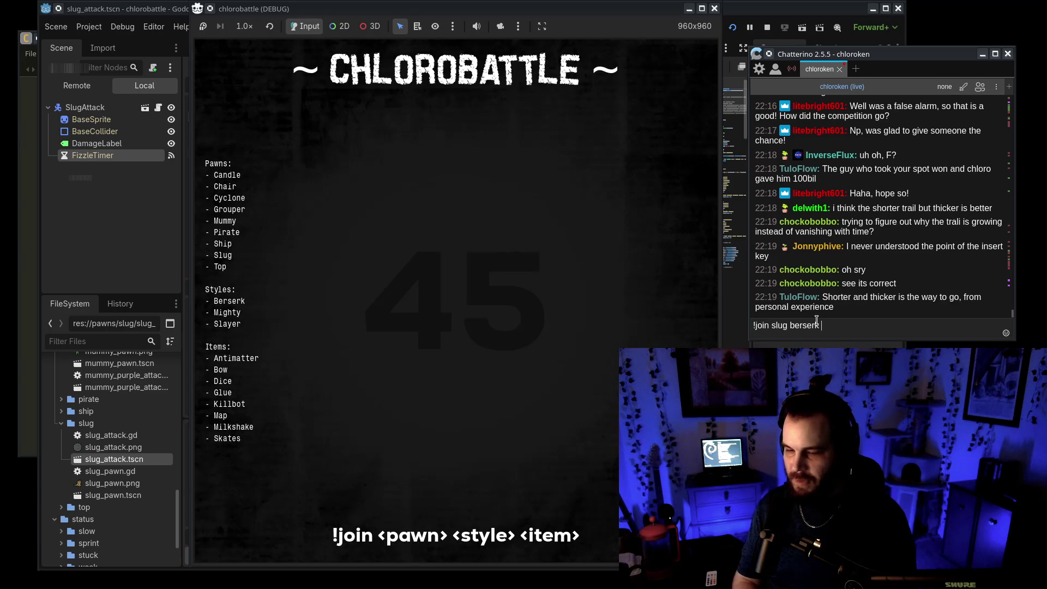
key("BackSpace")
key("BackSpace")
key("BackSpace")
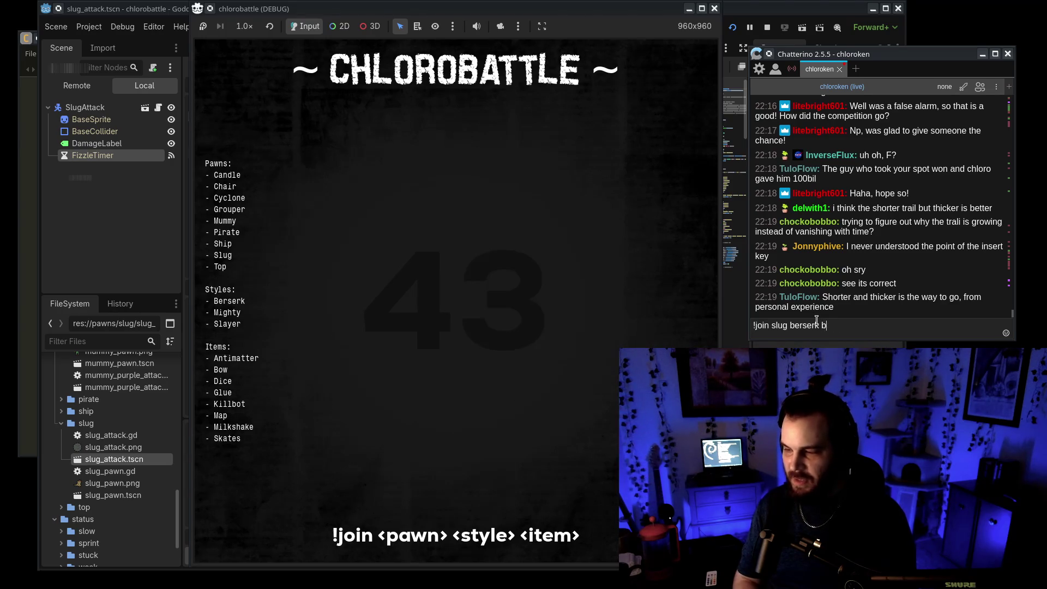
type("dice")
key("Return")
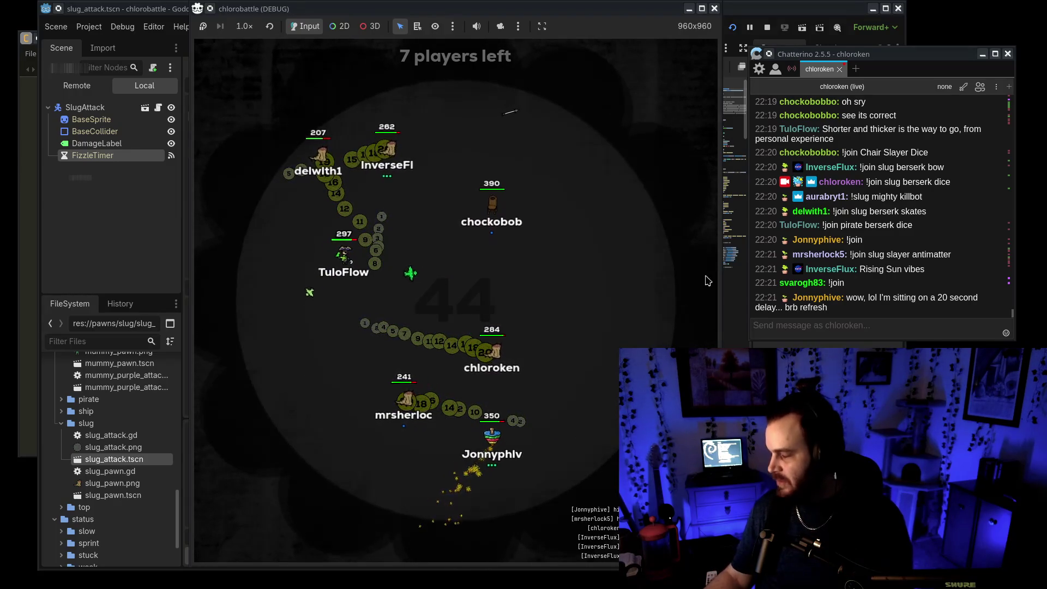
left_click(889, 319)
type("rof")
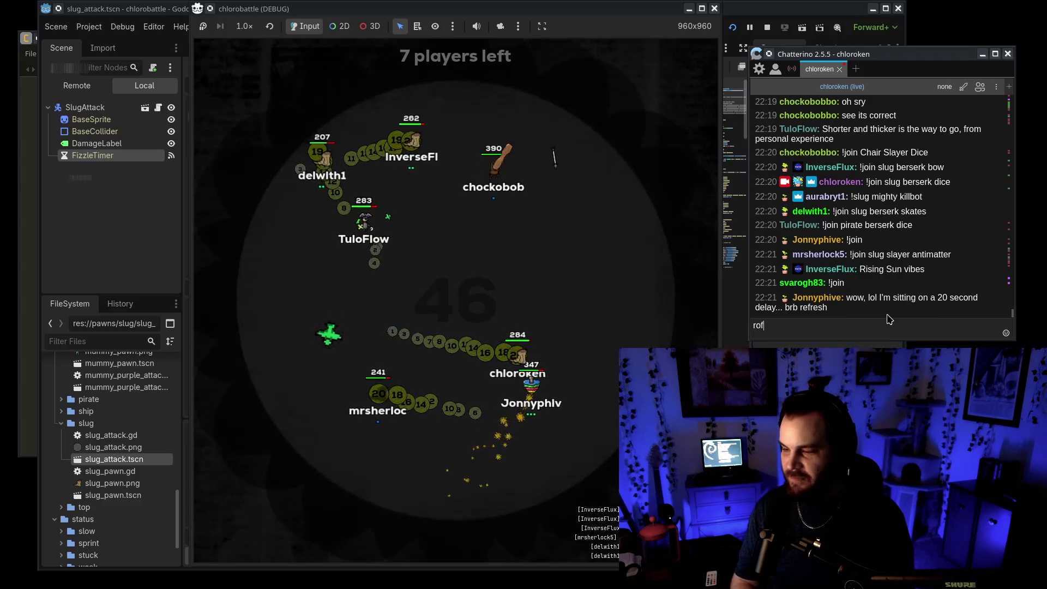
type("l i lost 1200 frames")
key("Return")
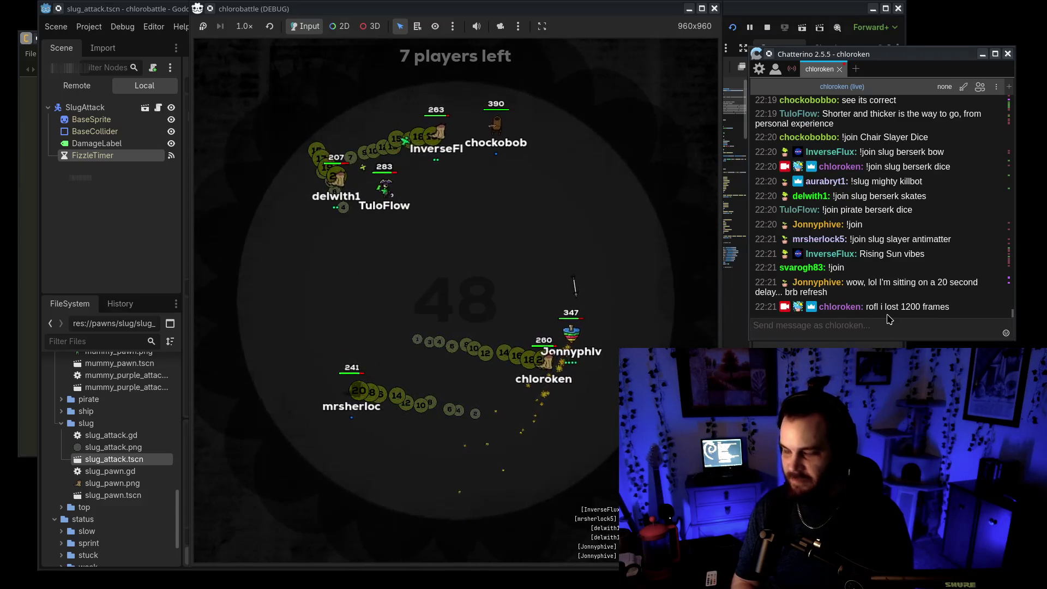
type("1200/")
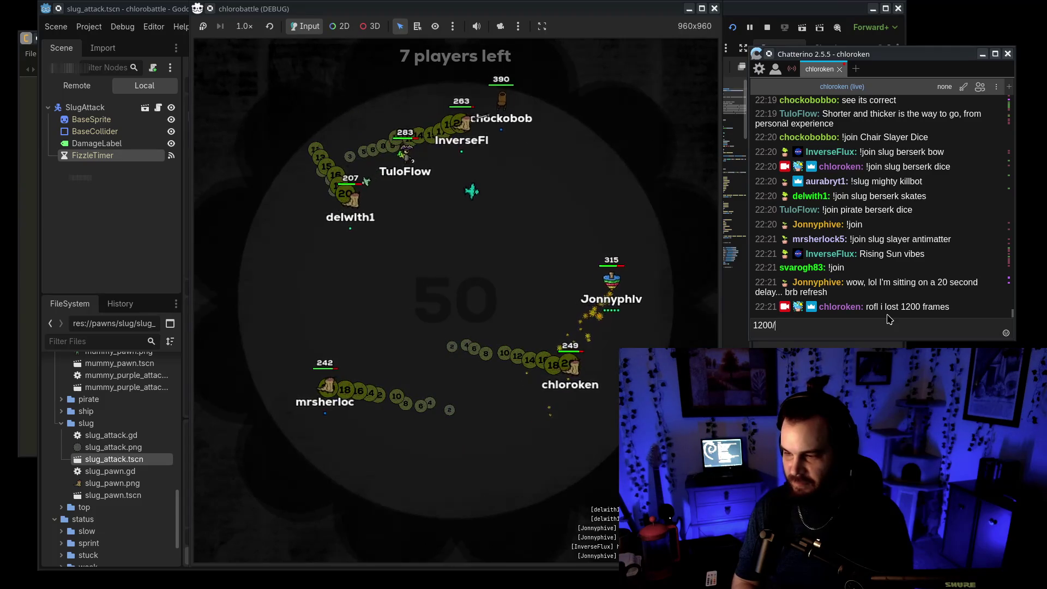
type("60 =")
key("Return")
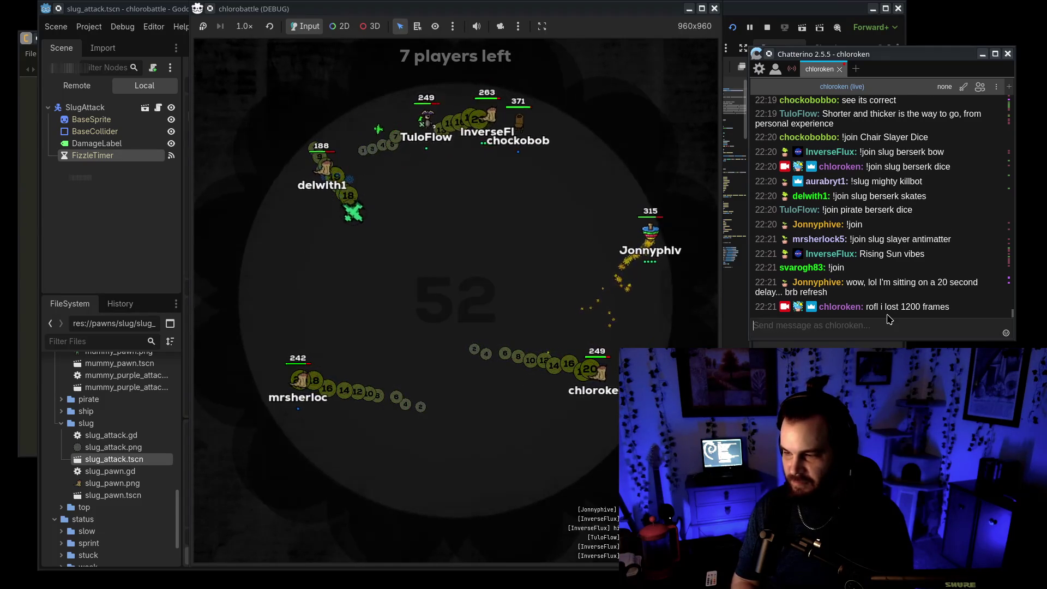
type(":P")
key("Return")
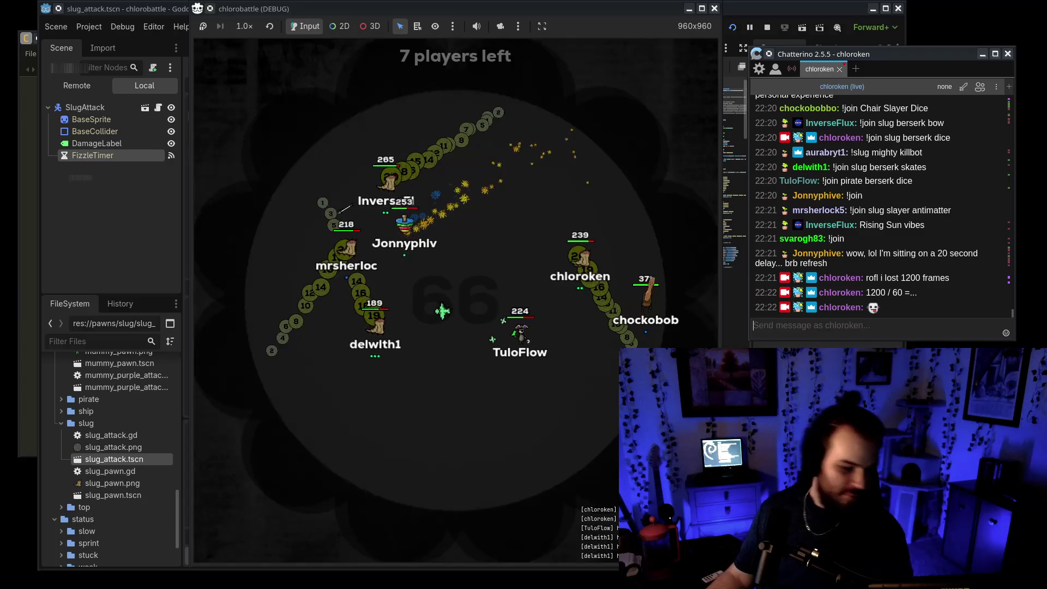
left_click_drag(894, 57, 898, 49)
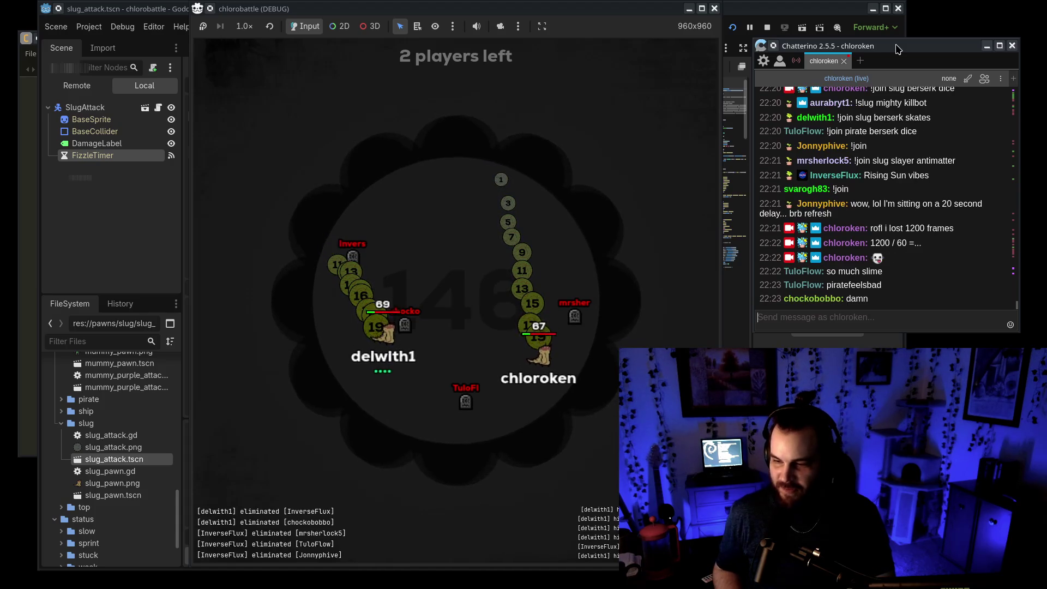
left_click(431, 218)
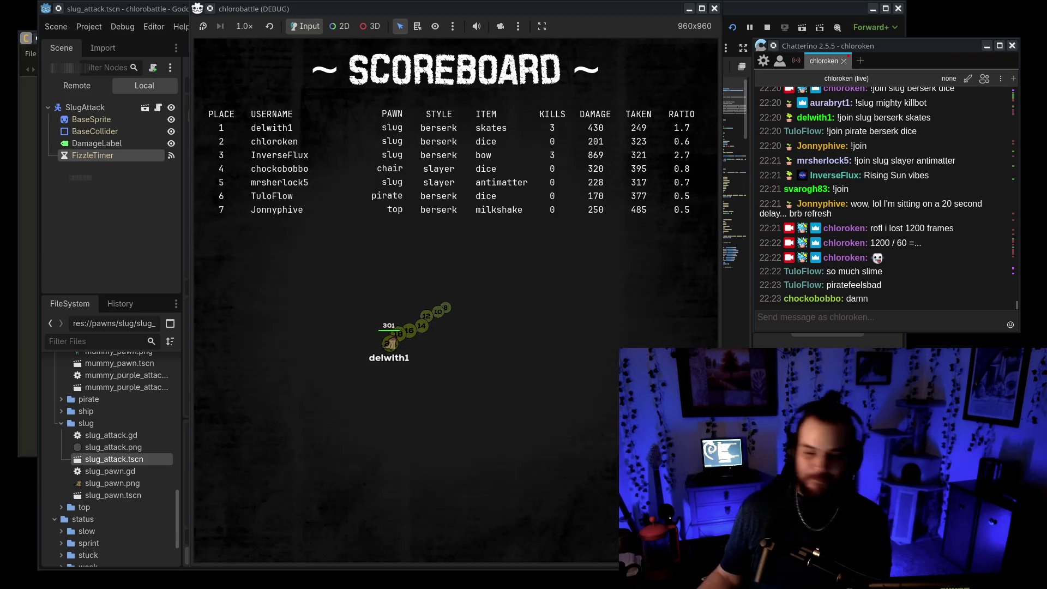
Step: Close the running chlorobattle test game window
left_click(715, 9)
Step: Comment out the two Twitch chat setup lines (8–9) in board_lobby.gd
left_click(429, 264)
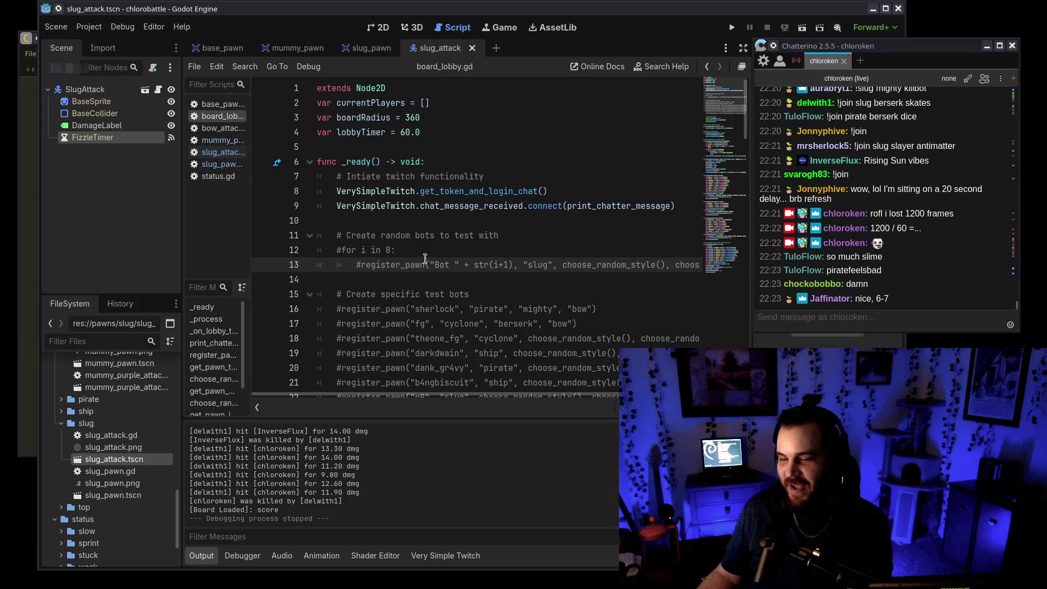
left_click_drag(332, 191, 336, 209)
key("ctrl+k")
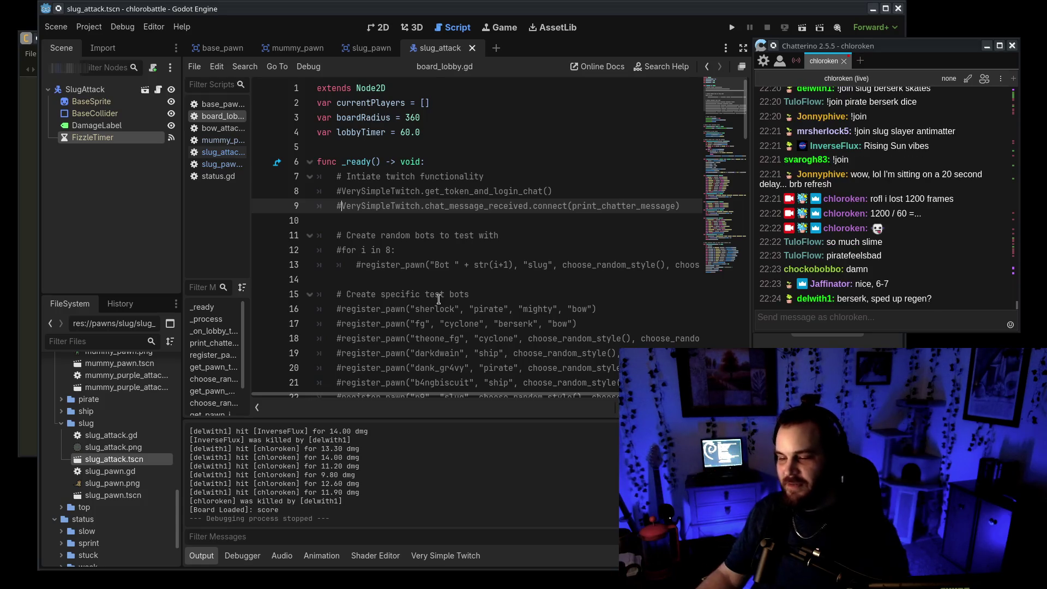
Step: Scroll the FileSystem dock to locate items/bow/bow_attack.png
scroll(438, 300, "down", 6)
scroll(101, 537, "down", 3)
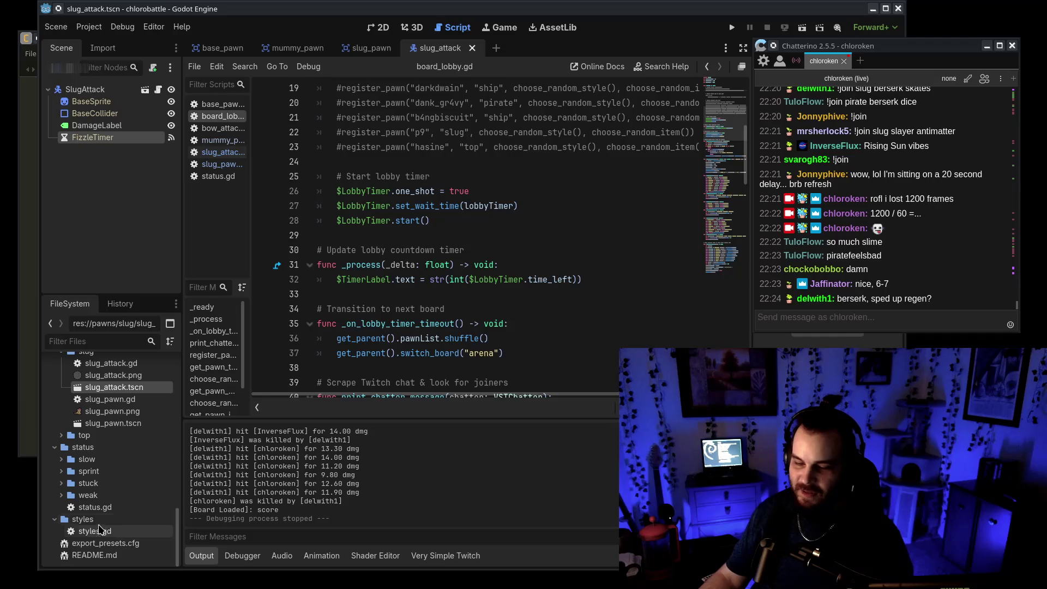
scroll(125, 457, "up", 10)
scroll(135, 467, "up", 8)
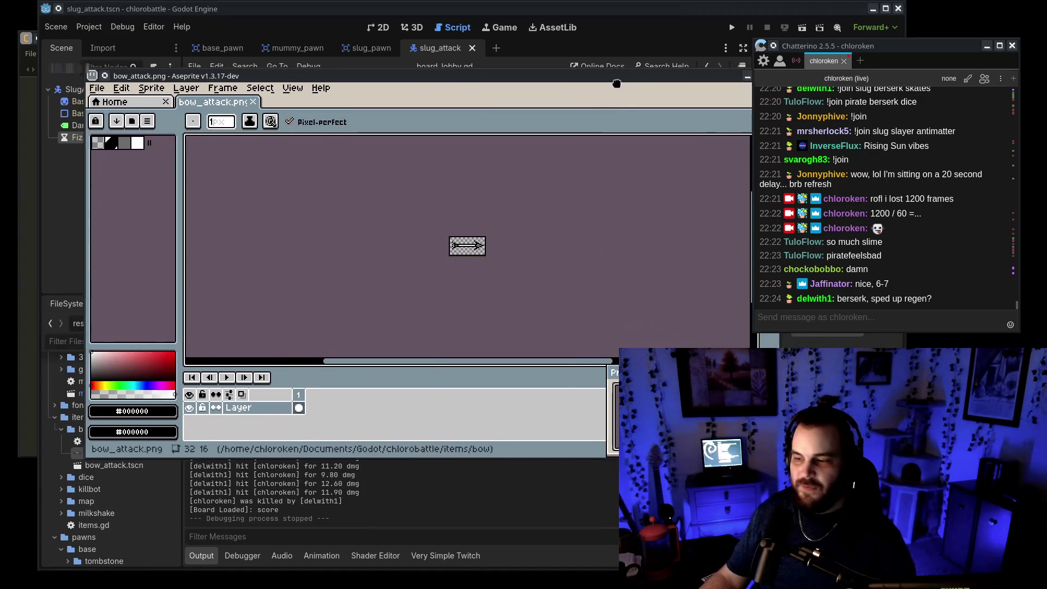
Step: Enlarge and reposition the Aseprite window showing bow_attack.png
scroll(466, 253, "up", 4)
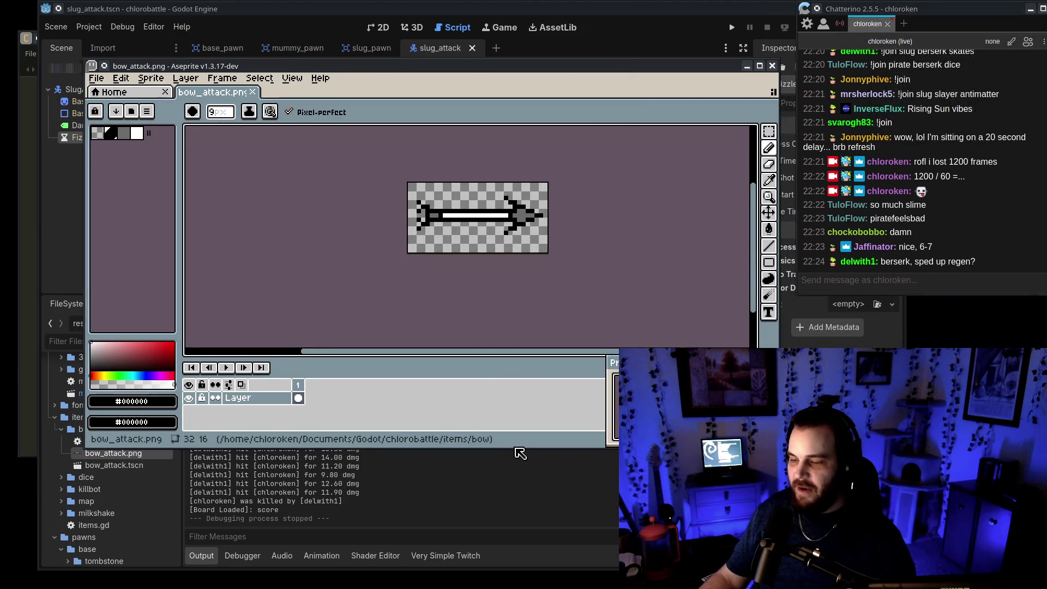
left_click_drag(516, 448, 515, 557)
scroll(476, 230, "up", 3)
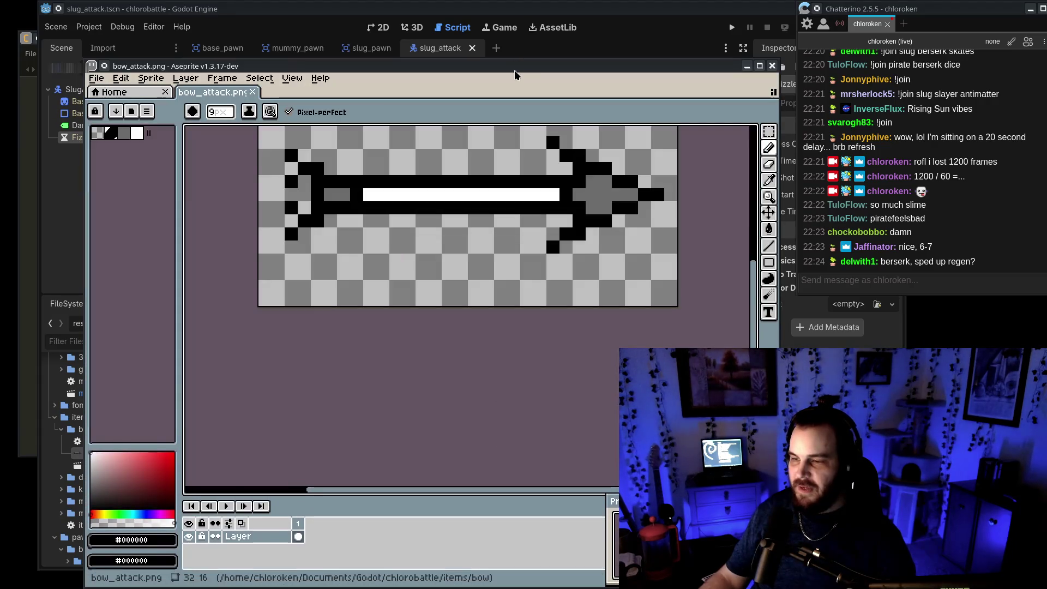
left_click_drag(519, 65, 522, 35)
mouse_move(453, 221)
left_mouse_down()
mouse_move(480, 256)
mouse_move(454, 221)
left_mouse_up()
Step: Undo the stray black stroke, set a 1-pixel brush, add a blank layer and hide the arrow layer
key("ctrl+z")
key("minus")
key("minus")
key("minus")
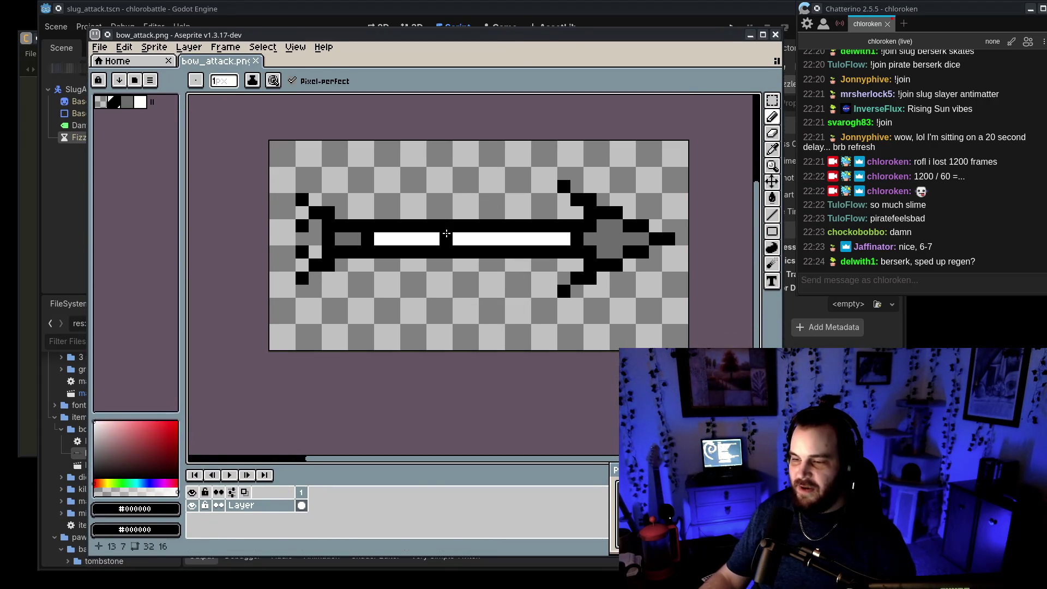
key("ctrl+shift+n")
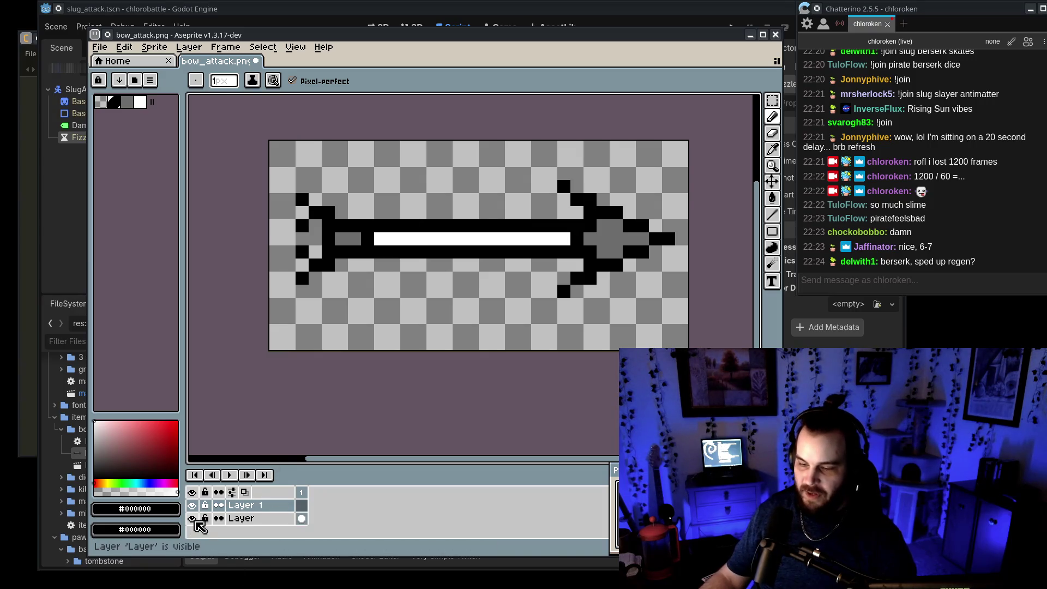
left_click(192, 518)
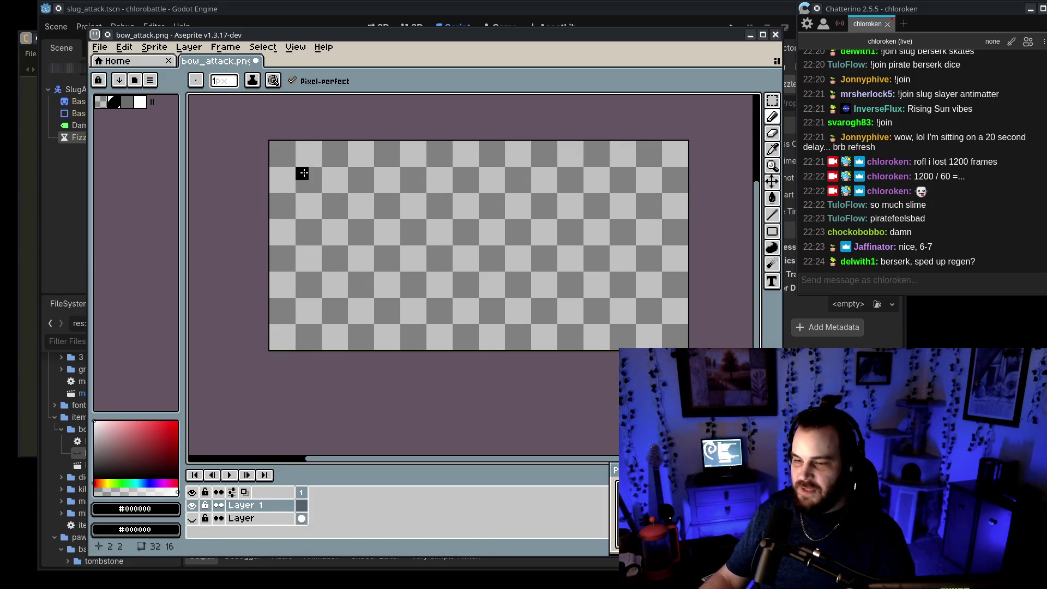
Step: Draw a black rectangle outline across the sprite and fill its interior with dark grey
left_click(772, 232)
mouse_move(290, 160)
left_mouse_down()
mouse_move(382, 213)
mouse_move(668, 317)
mouse_move(669, 329)
left_mouse_up()
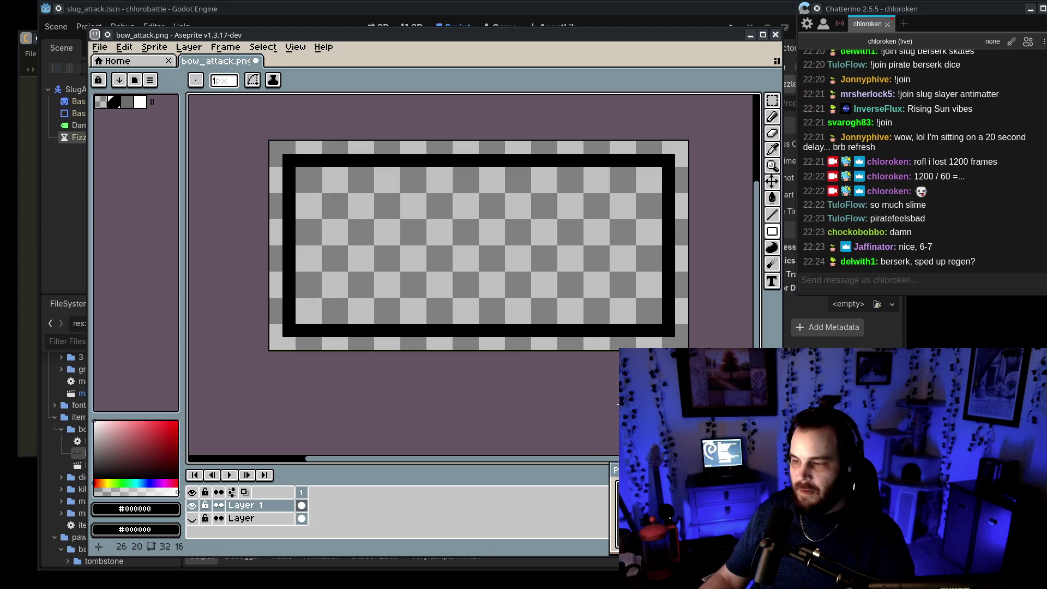
left_click(94, 463)
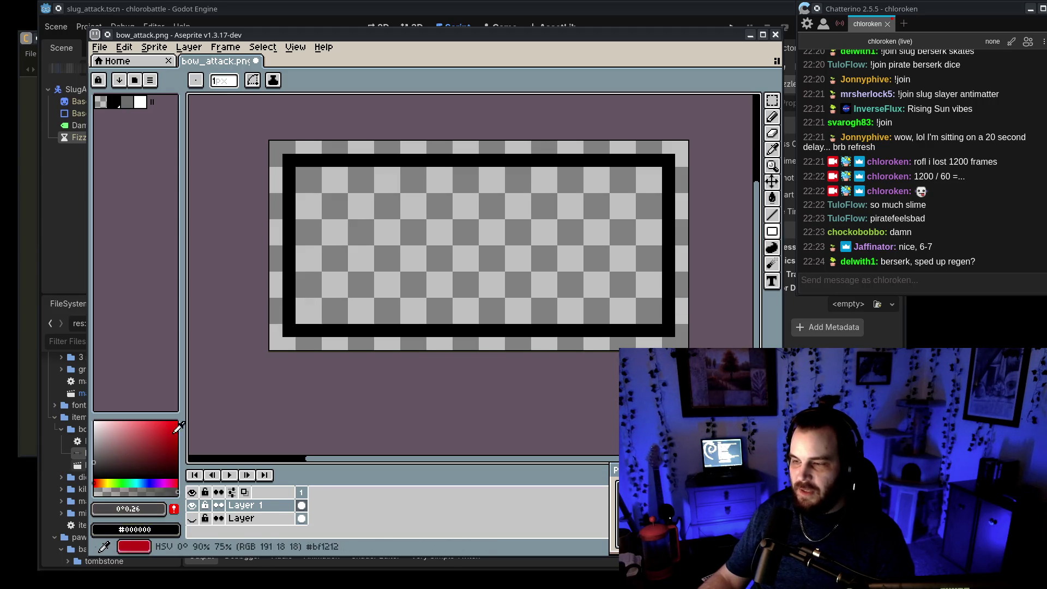
left_click(772, 199)
left_click(772, 200)
left_click(474, 240)
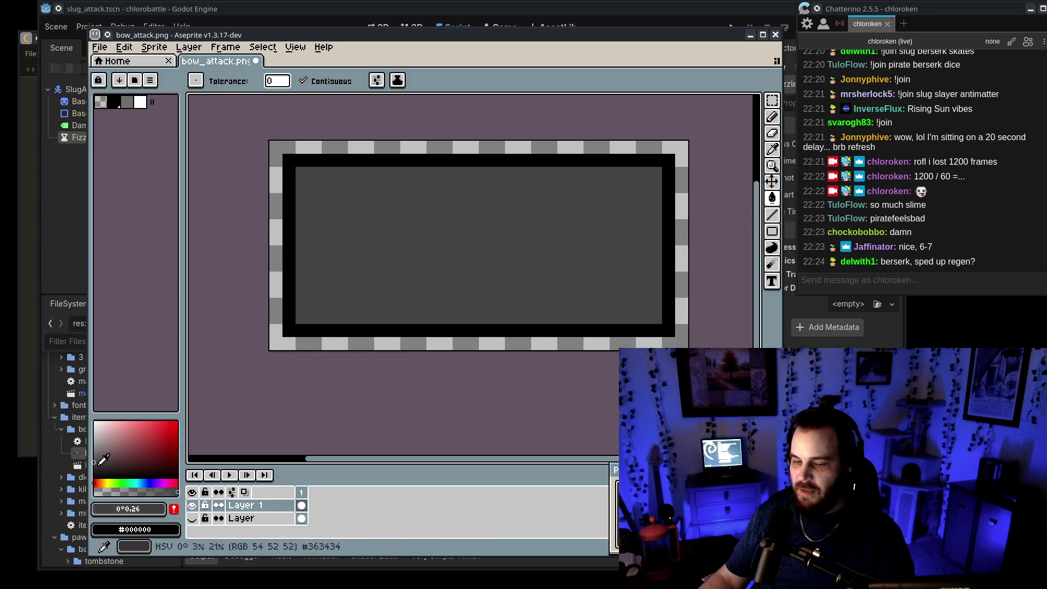
Step: Draw darker grey vertical tread stripes on the left part of the tire
left_click(94, 469)
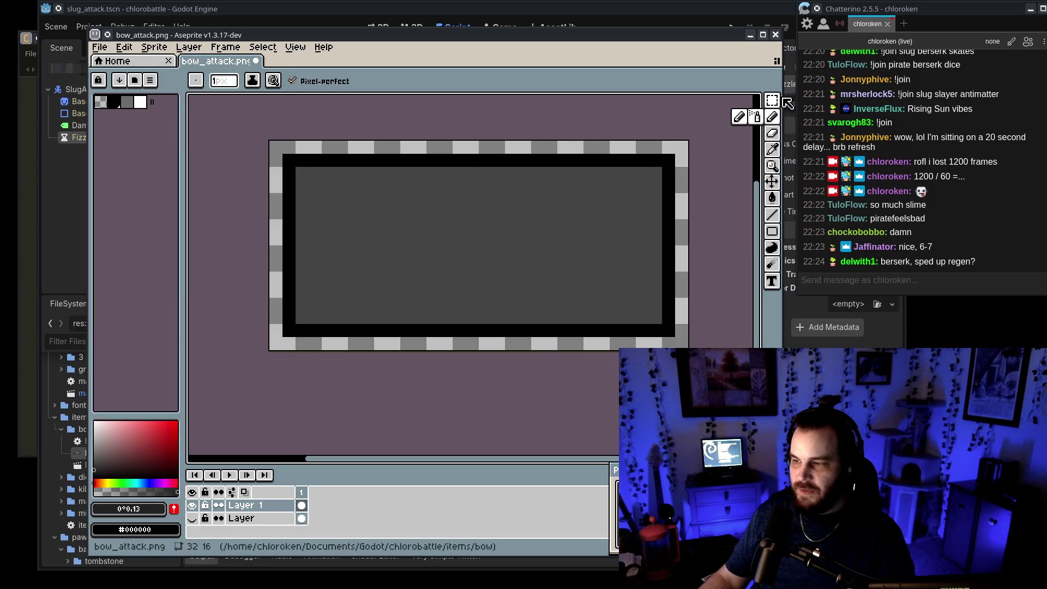
key("l")
mouse_move(302, 173)
left_mouse_down()
mouse_move(303, 318)
mouse_move(333, 311)
left_mouse_up()
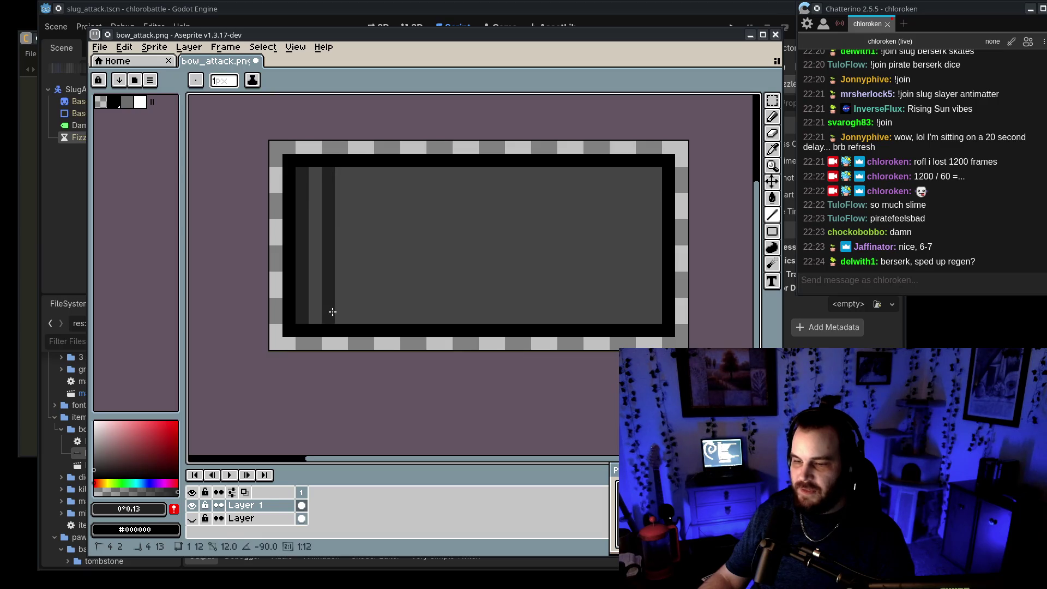
mouse_move(355, 173)
left_mouse_down()
mouse_move(355, 318)
mouse_move(380, 180)
mouse_move(382, 318)
left_mouse_up()
mouse_move(407, 174)
left_mouse_down()
mouse_move(409, 299)
mouse_move(425, 319)
mouse_move(430, 171)
mouse_move(294, 326)
left_mouse_up()
Step: Copy the striped section twice to the right to repeat the tread across the tire
key("m")
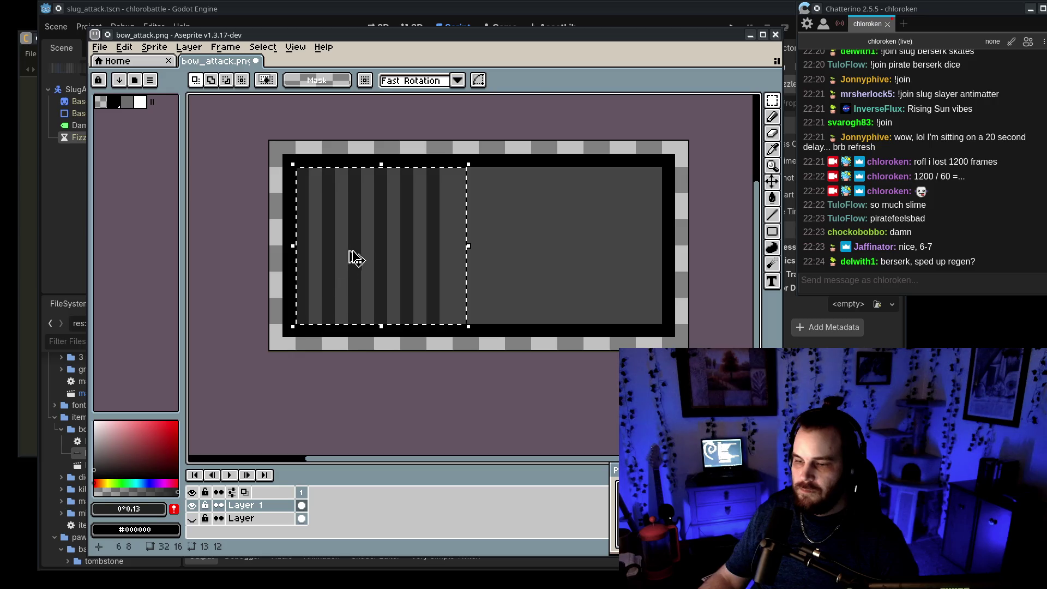
left_click(411, 233)
left_click_drag(412, 234, 524, 245)
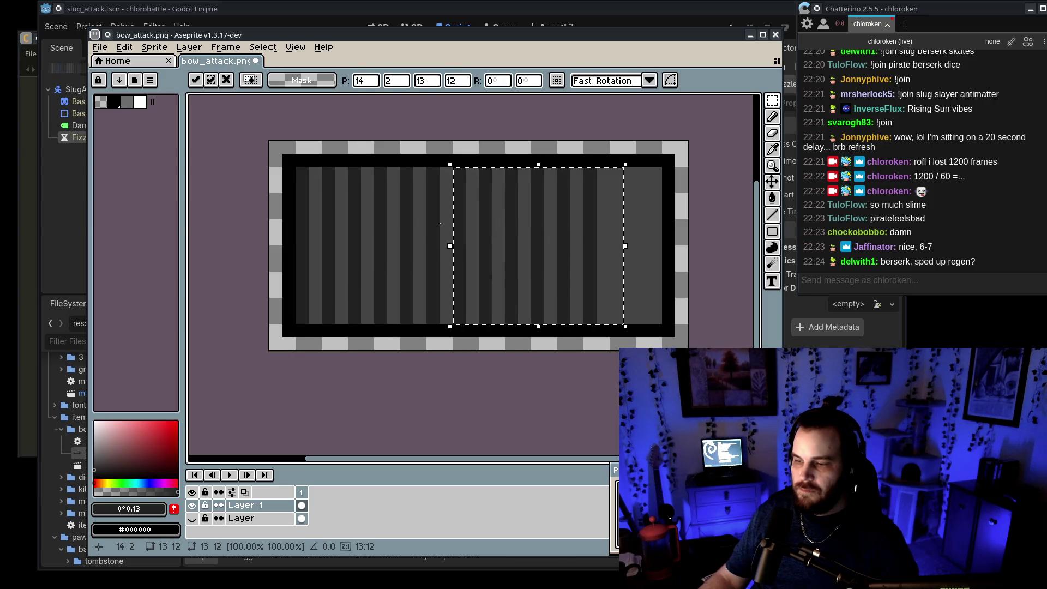
key("Return")
mouse_move(452, 167)
left_mouse_down()
mouse_move(607, 294)
mouse_move(578, 316)
mouse_move(586, 326)
left_mouse_up()
left_click_drag(525, 254, 583, 250)
key("Return")
scroll(671, 217, "down", 4)
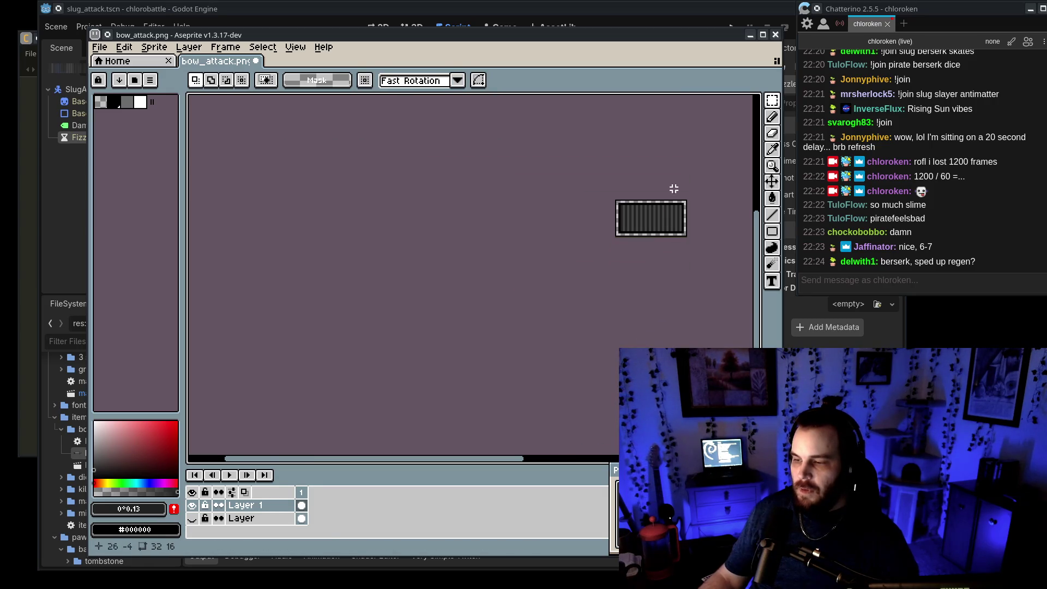
scroll(562, 180, "down", 1)
scroll(566, 180, "up", 5)
scroll(534, 192, "down", 2)
key("e")
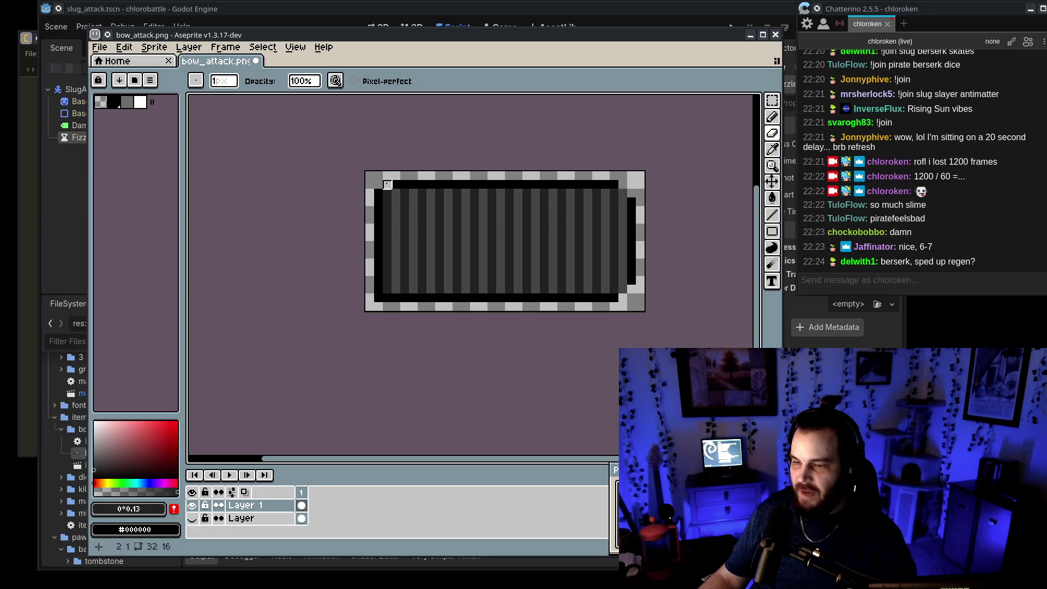
Step: Sample the tread greys and paint lighter grey columns down the first left stripes
left_click(377, 278, "alt")
key("b")
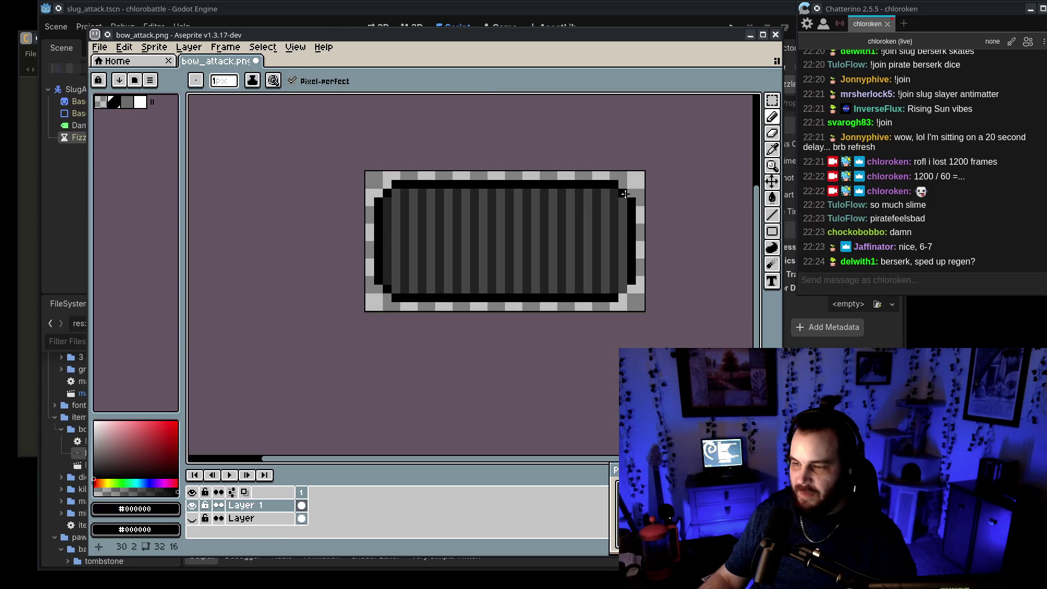
left_click(479, 250, "alt")
scroll(464, 256, "down", 8)
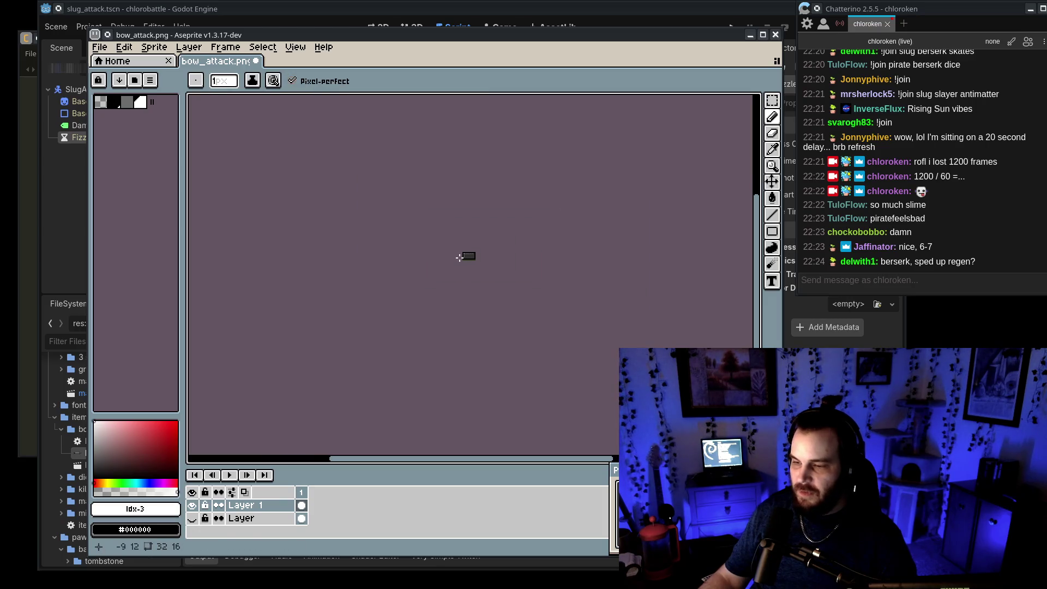
scroll(431, 287, "up", 2)
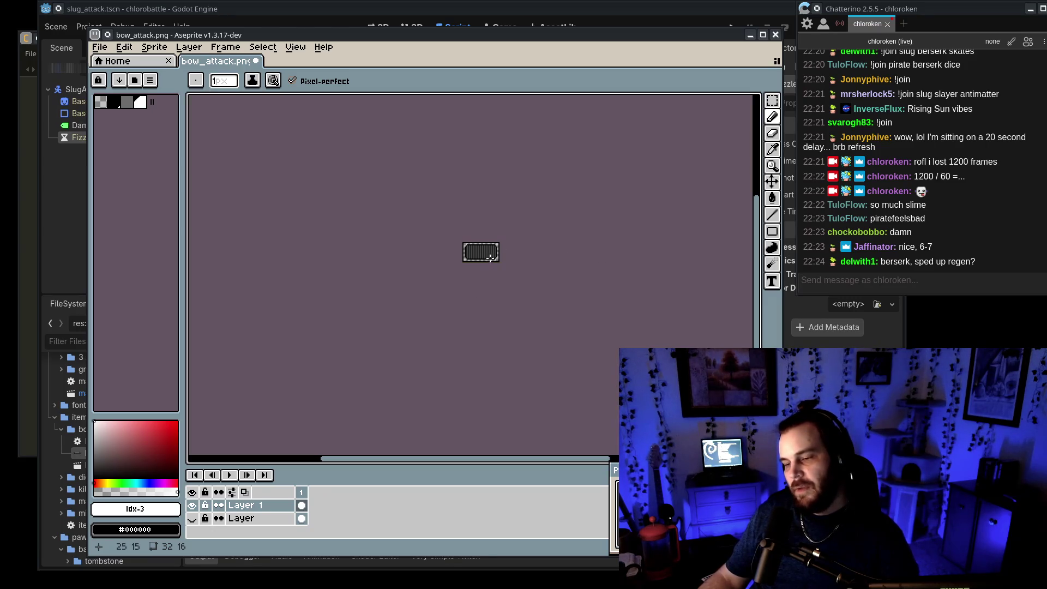
scroll(487, 259, "up", 5)
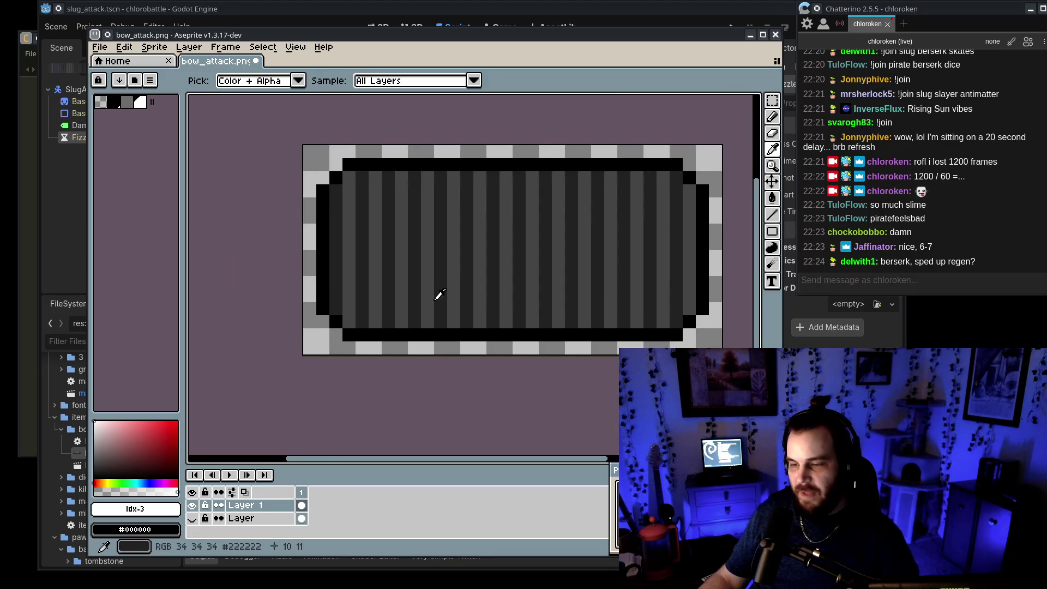
left_click(401, 264, "alt")
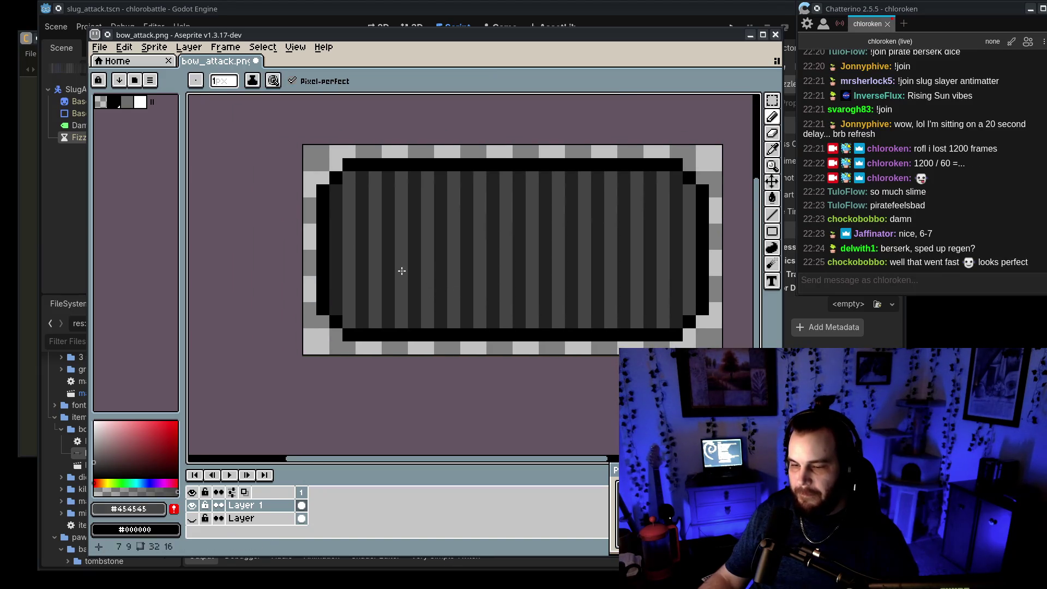
left_click(94, 453)
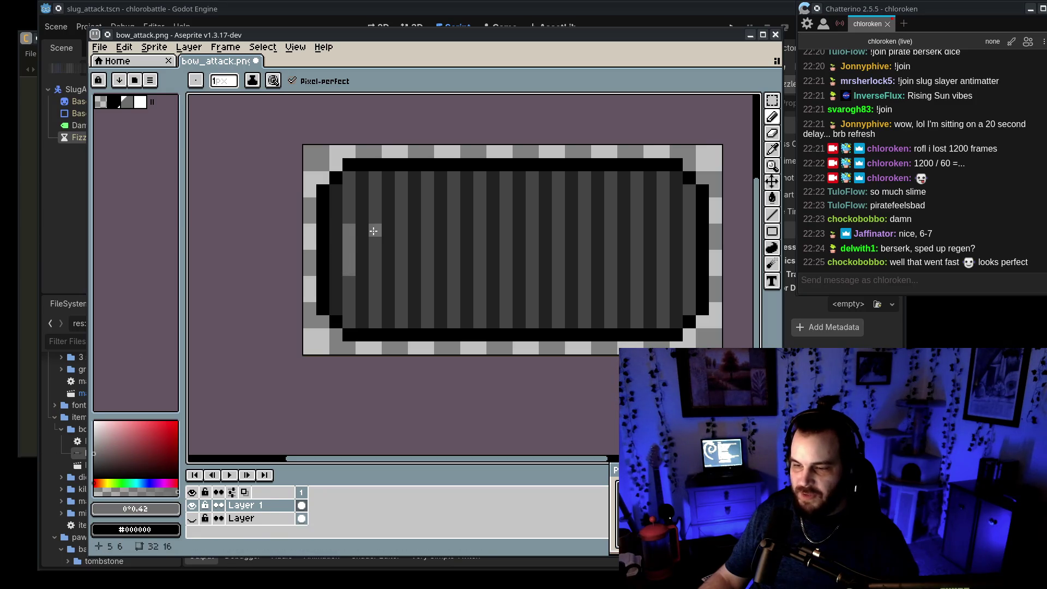
left_click_drag(373, 232, 376, 268)
left_click_drag(400, 232, 401, 264)
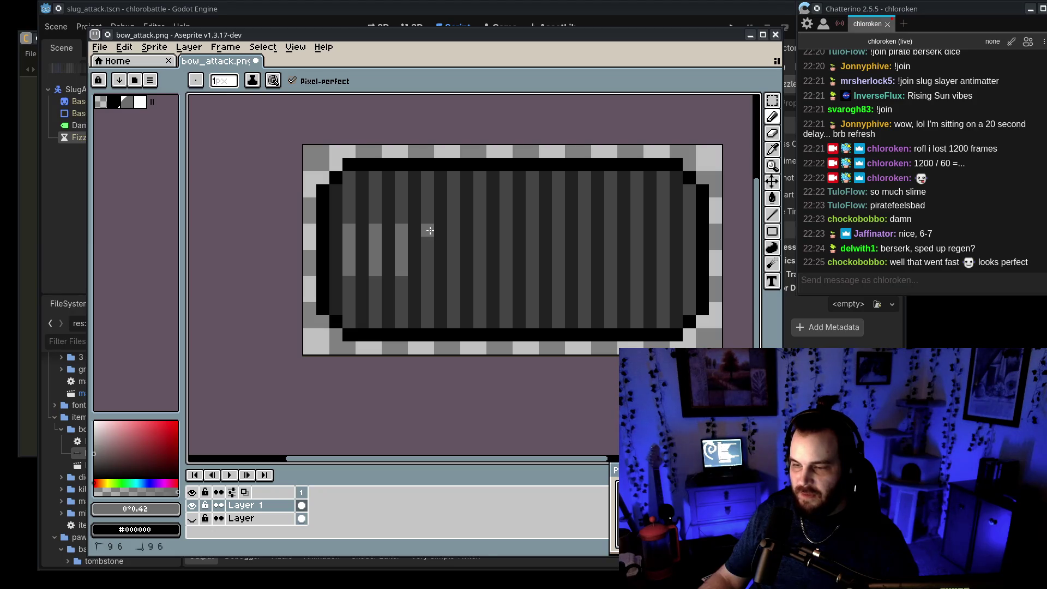
Step: Add more lighter grey highlight columns and pixels on the left stripes, undoing one bad stroke
left_click(394, 276, "alt")
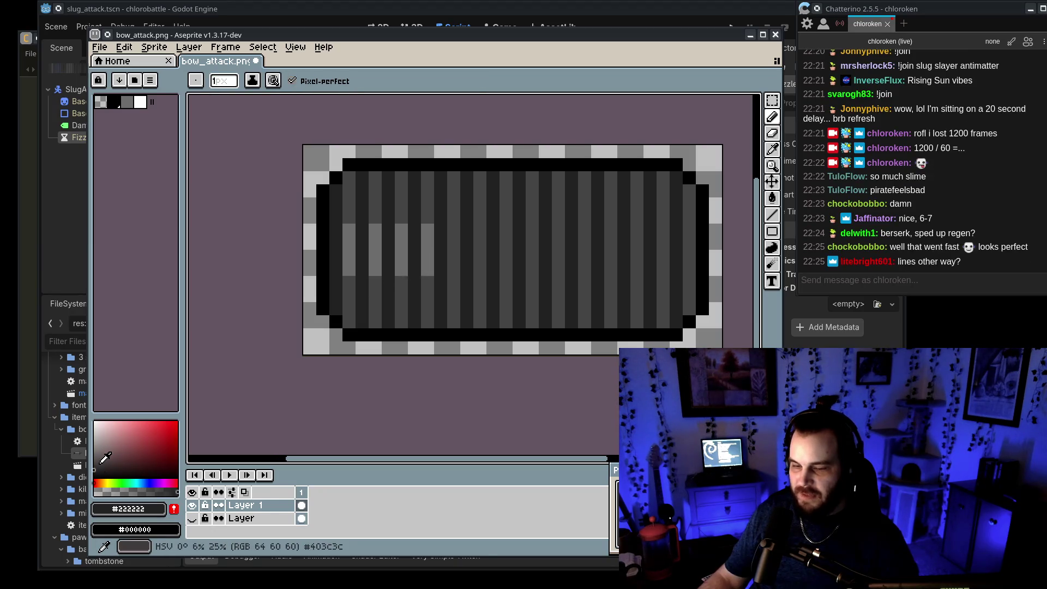
left_click(99, 462)
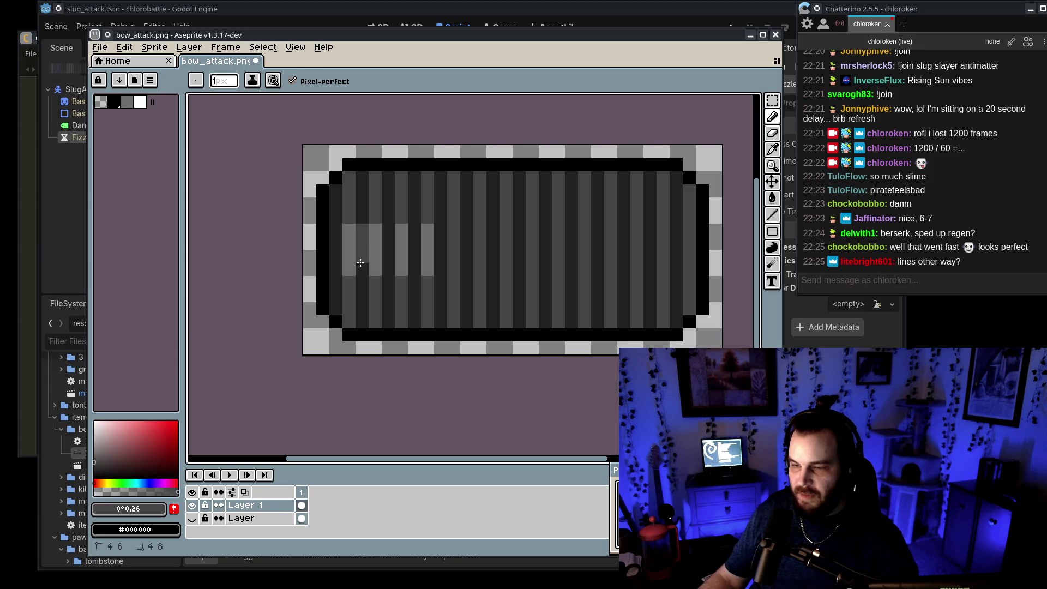
left_click_drag(386, 229, 388, 268)
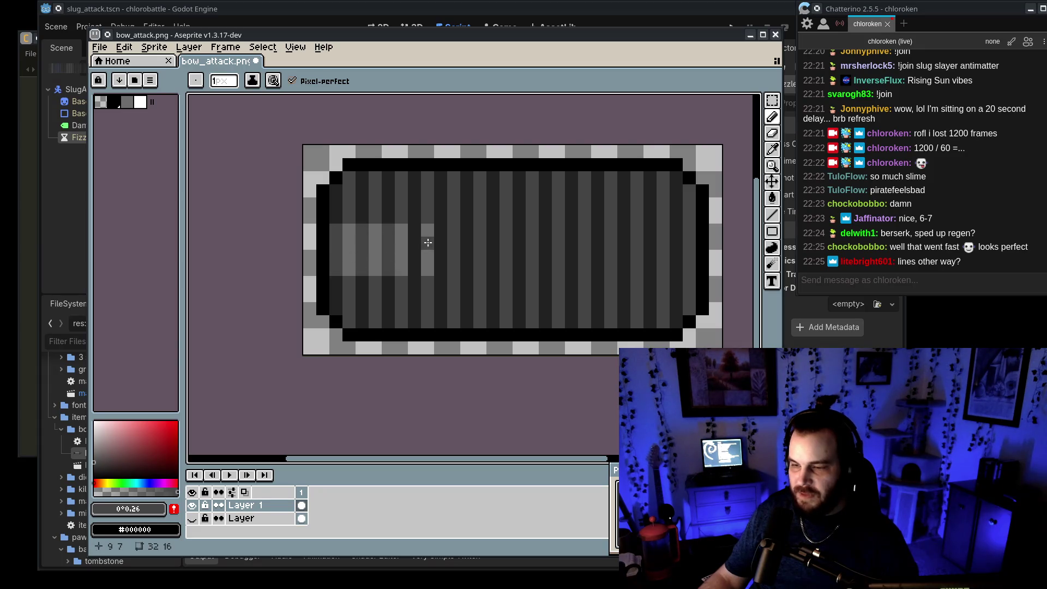
left_click(415, 210)
left_click(415, 284)
left_click(389, 256, "alt")
left_click_drag(388, 298, 387, 203)
key("ctrl+z")
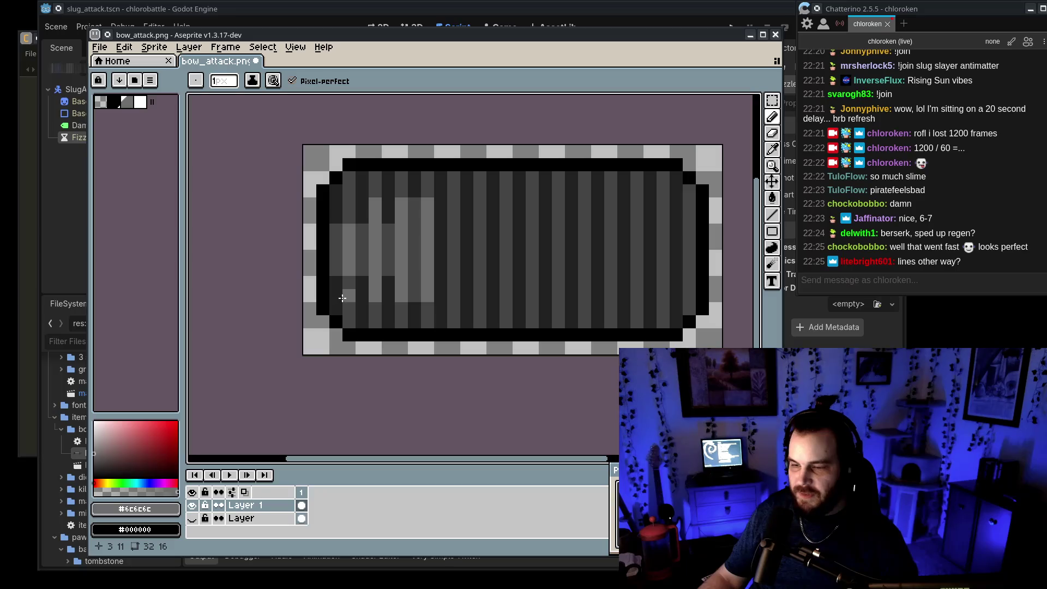
key("ctrl")
left_click_drag(349, 220, 349, 201)
left_click(362, 229)
key("ctrl")
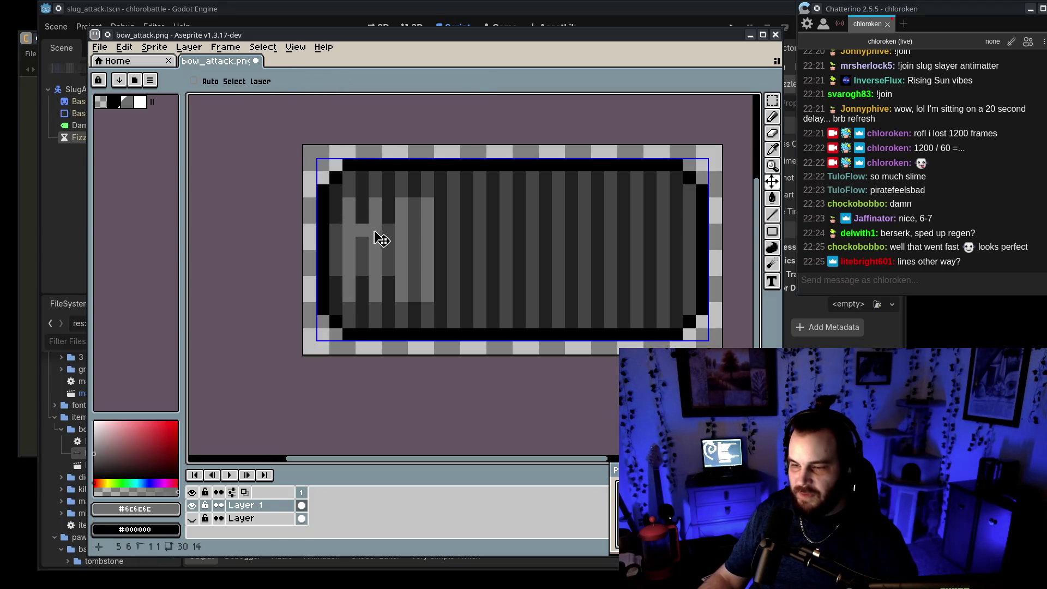
Step: Sample the #454545 grey and repaint two remaining dark columns lighter
left_click(362, 212, "alt")
left_click_drag(385, 296, 388, 199)
left_click_drag(335, 203, 336, 297)
Step: Select the highlighted left block and move it across to the right of the tire
left_click(767, 102)
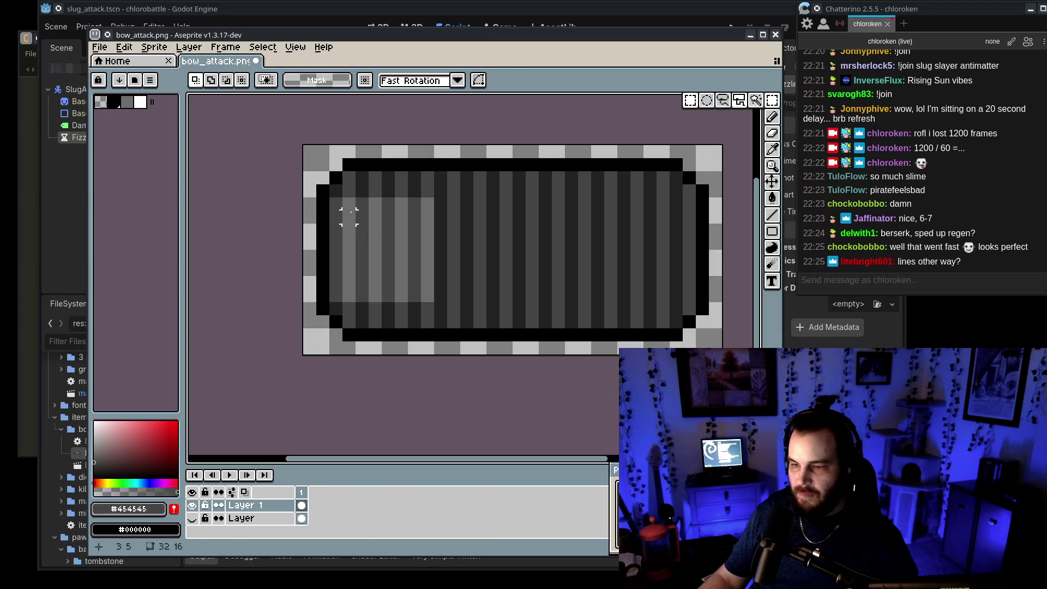
left_click_drag(329, 196, 437, 304)
mouse_move(387, 243)
left_mouse_down()
mouse_move(483, 236)
mouse_move(460, 227)
mouse_move(476, 240)
mouse_move(600, 255)
left_mouse_up()
key("ctrl+z")
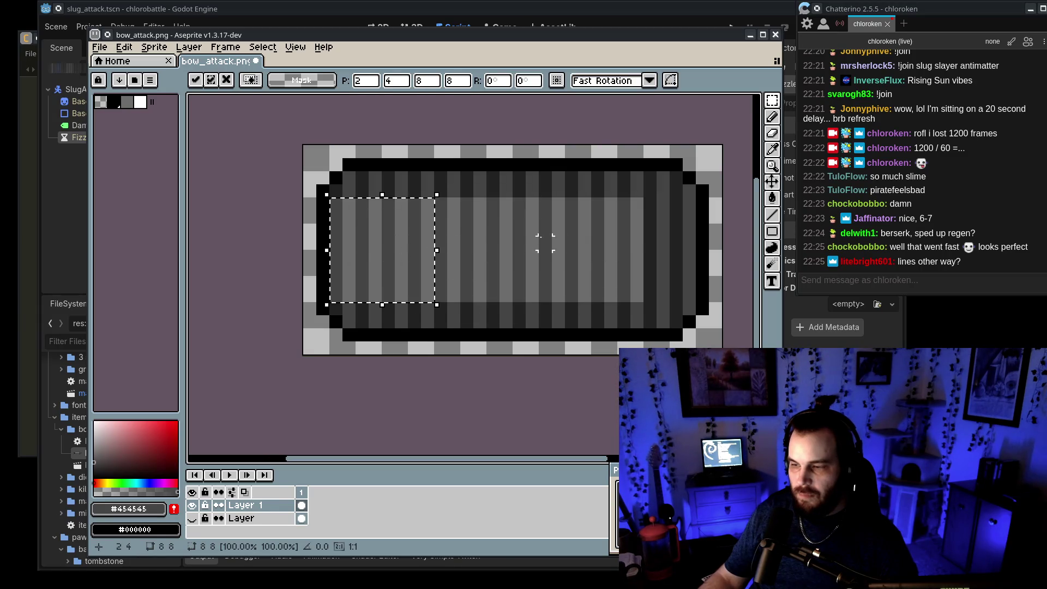
left_click_drag(437, 257, 652, 251)
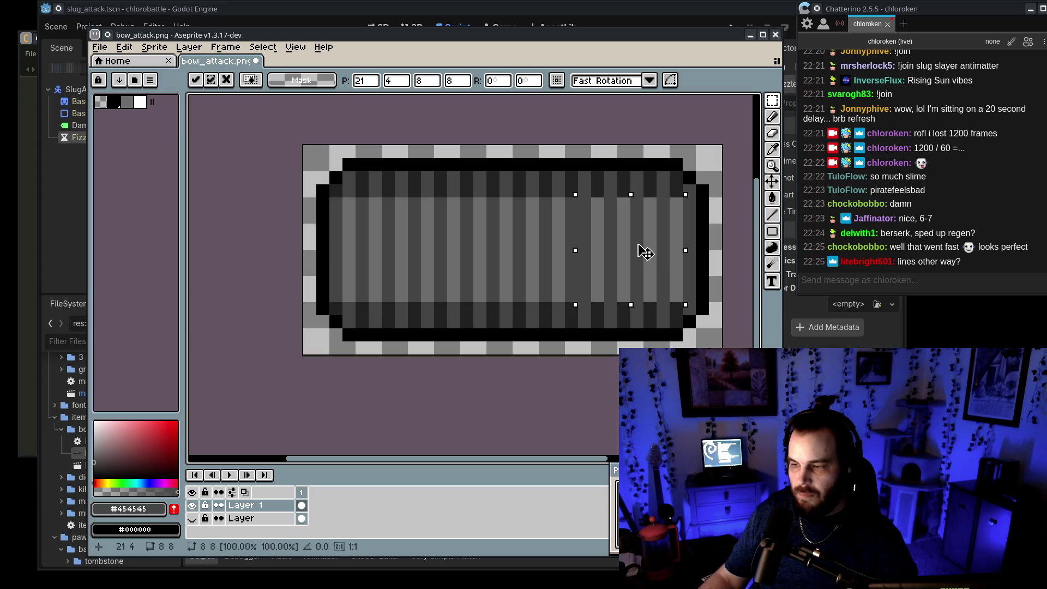
key("Return")
Step: Re-centre the sprite to check the result, then undo the latest edits
scroll(646, 240, "down", 9)
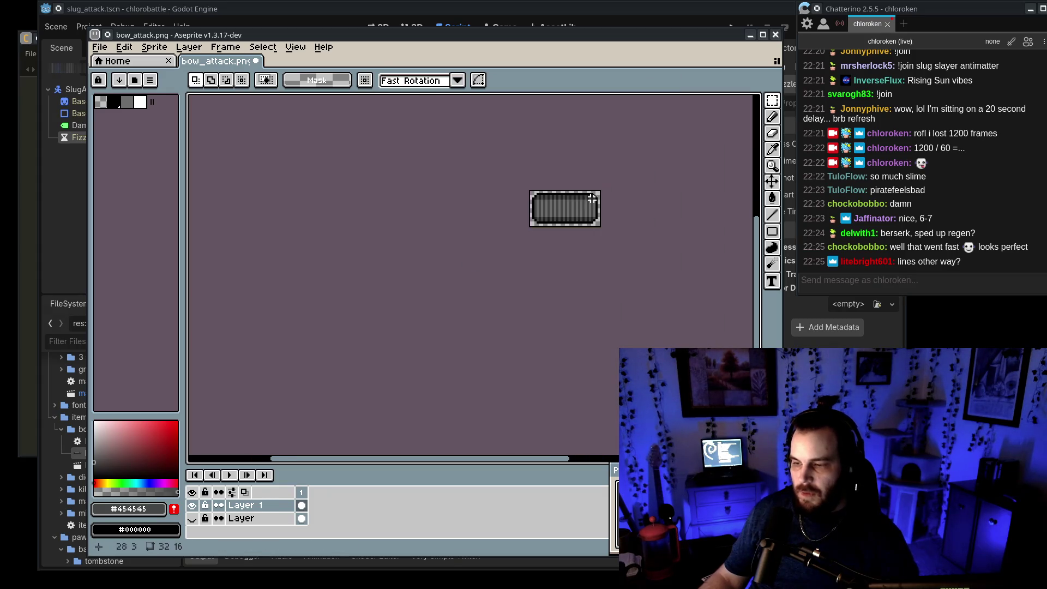
scroll(637, 218, "up", 1)
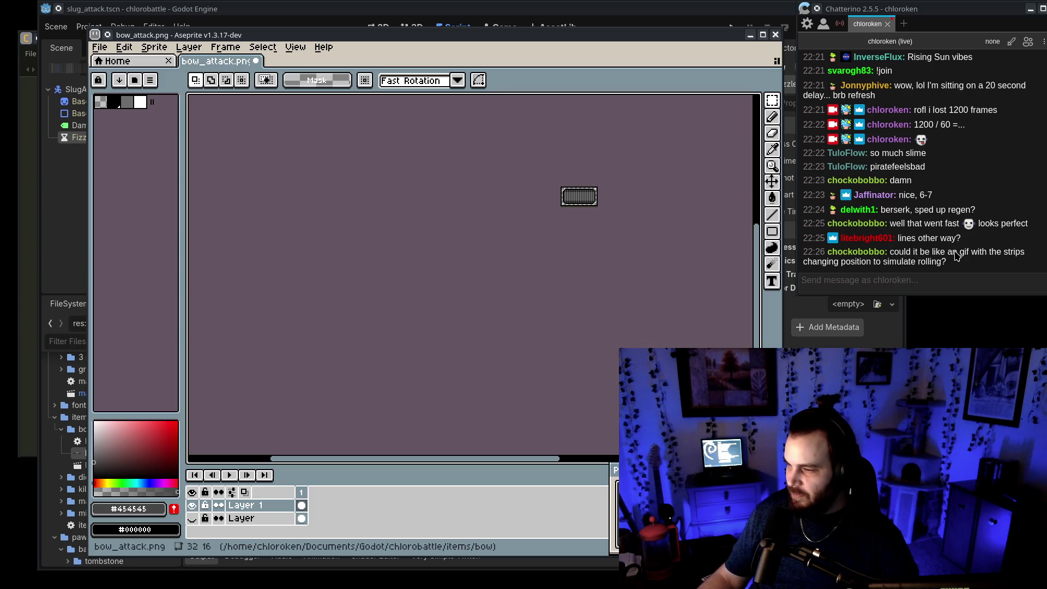
scroll(584, 198, "up", 9)
scroll(461, 206, "down", 2)
left_click_drag(459, 206, 559, 262)
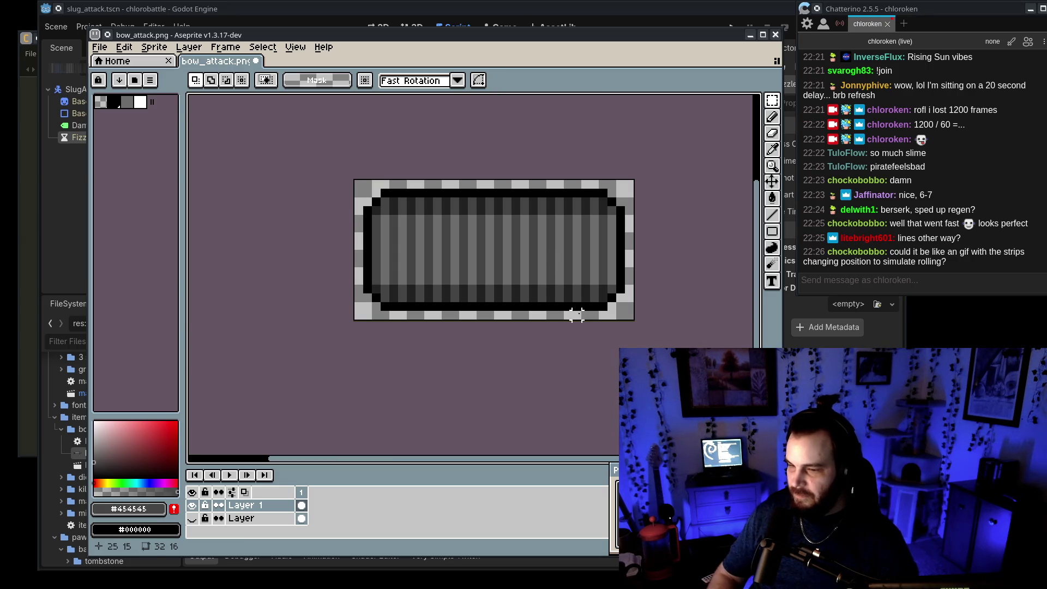
key("ctrl+z")
key("ctrl+z")
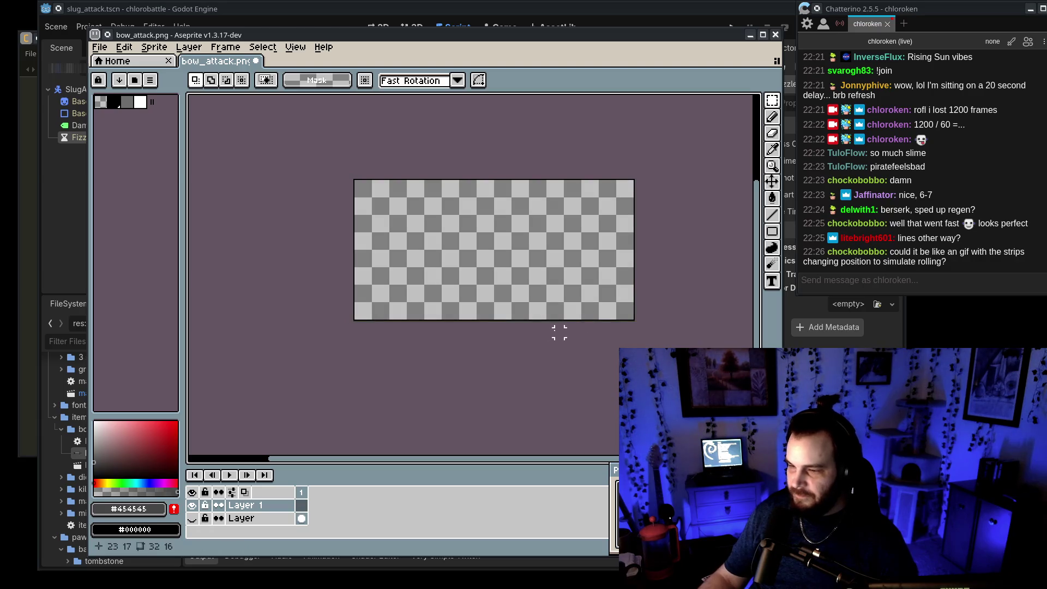
Step: Redo and undo until the tire interior is flat dark grey again
key("ctrl+y")
key("ctrl+y")
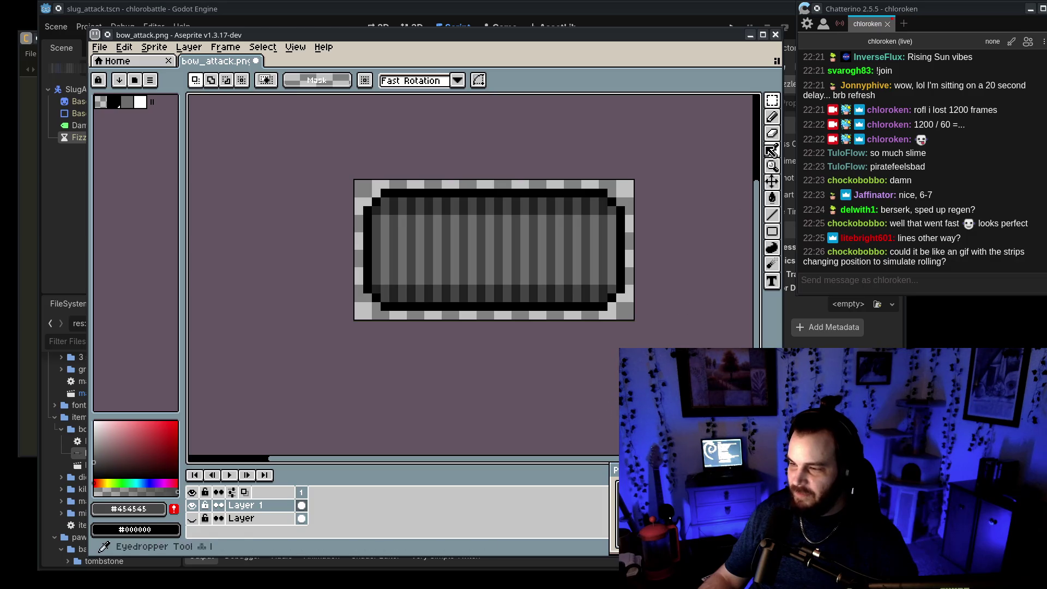
key("ctrl+z")
key("ctrl+z")
key("ctrl+z")
key("ctrl+z")
key("ctrl+z")
key("ctrl+z")
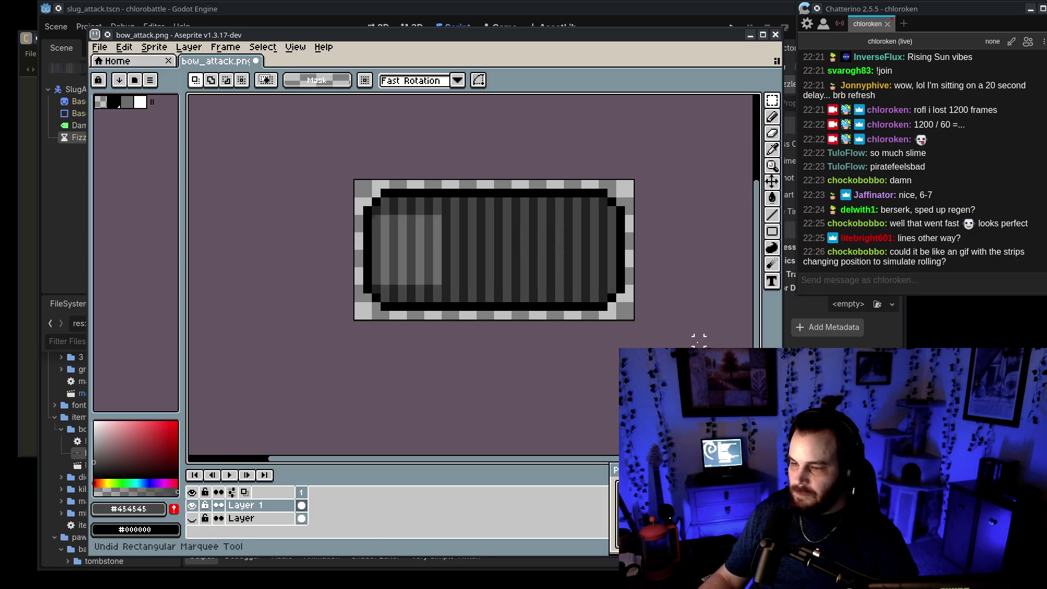
key("ctrl+z")
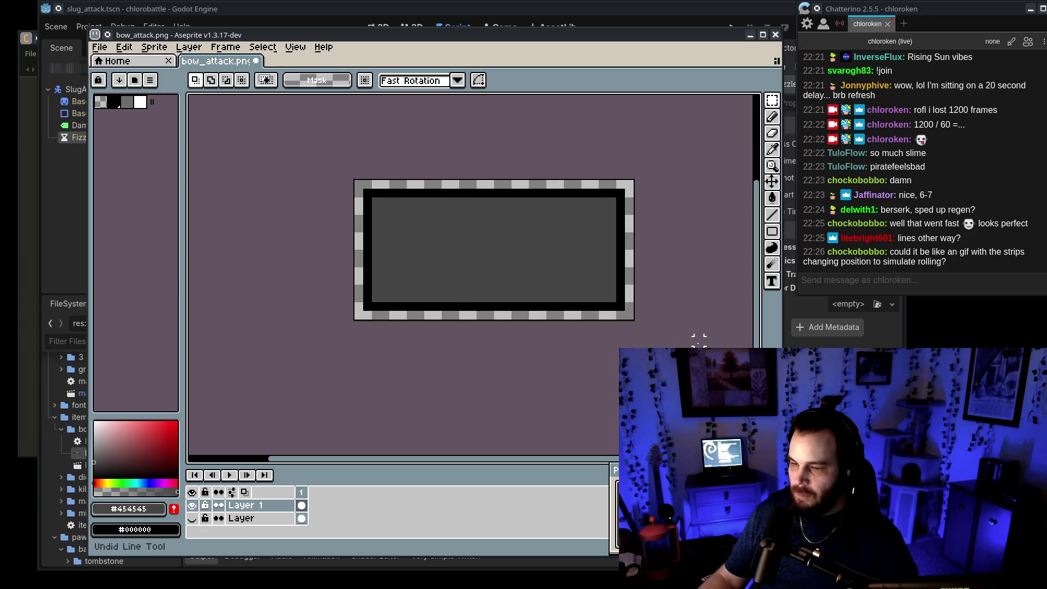
key("e")
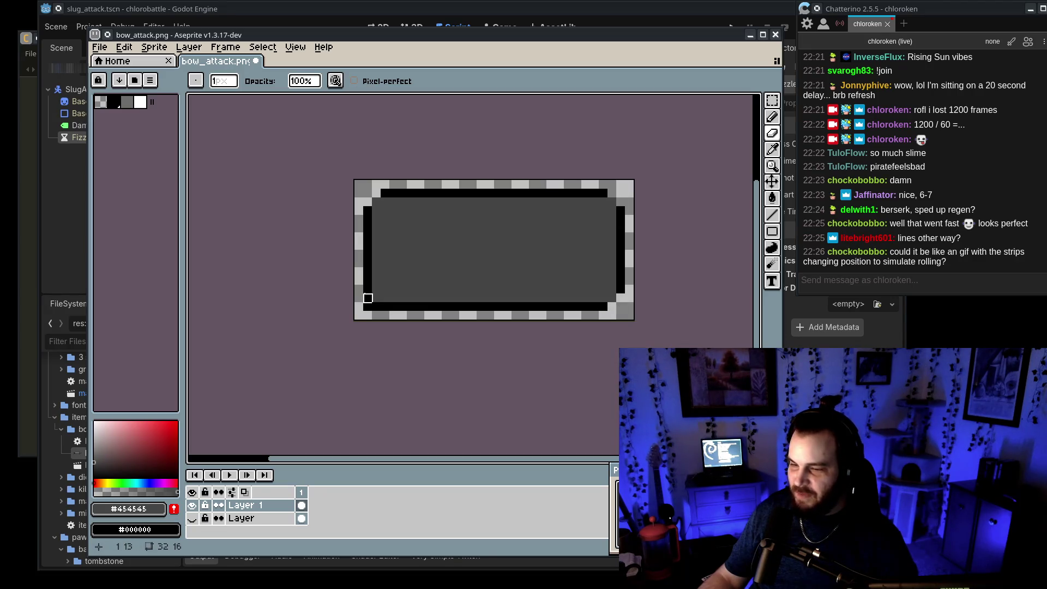
Step: Add black pixels to round the inner corners and erase a stray black pixel
left_click(366, 283, "alt")
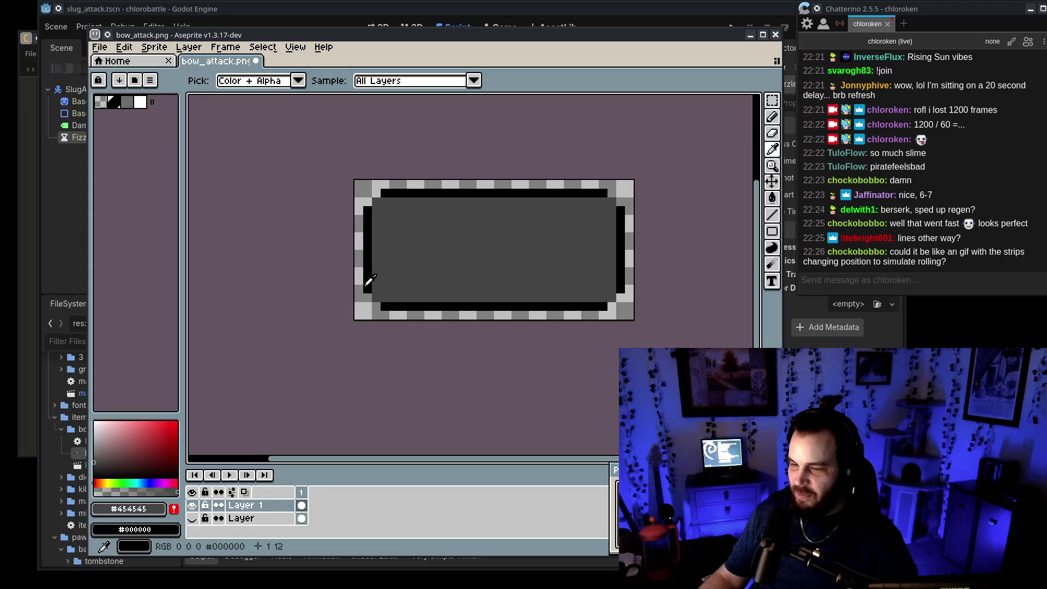
key("b")
left_click(376, 299)
left_click(615, 202)
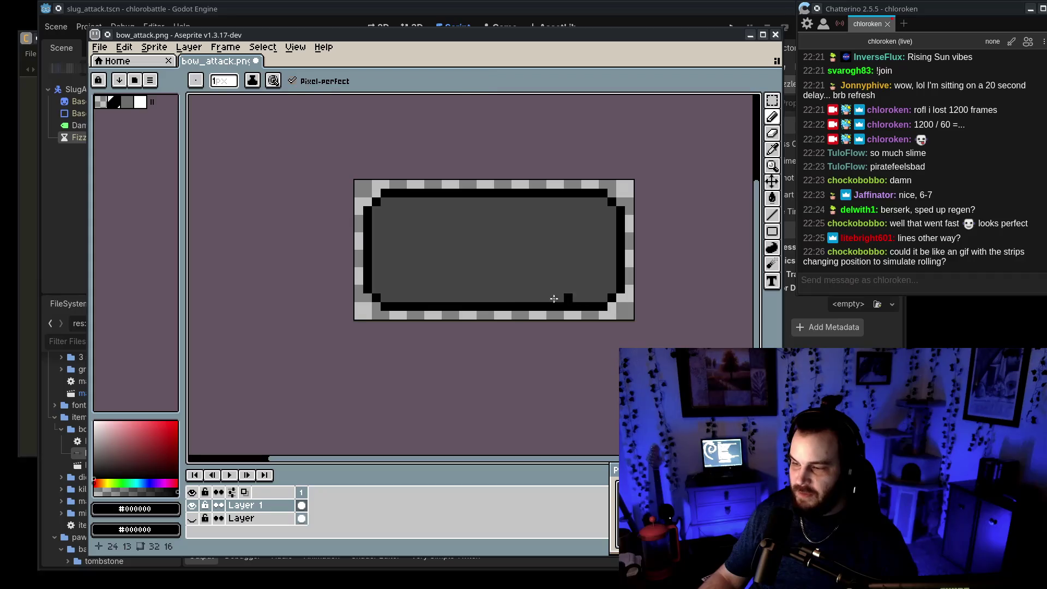
scroll(636, 260, "up", 3)
scroll(666, 271, "down", 3)
left_click(567, 289, "alt")
left_click(576, 298)
Step: Choose a 25% grey for straight lines and undo a test line
scroll(616, 280, "up", 1)
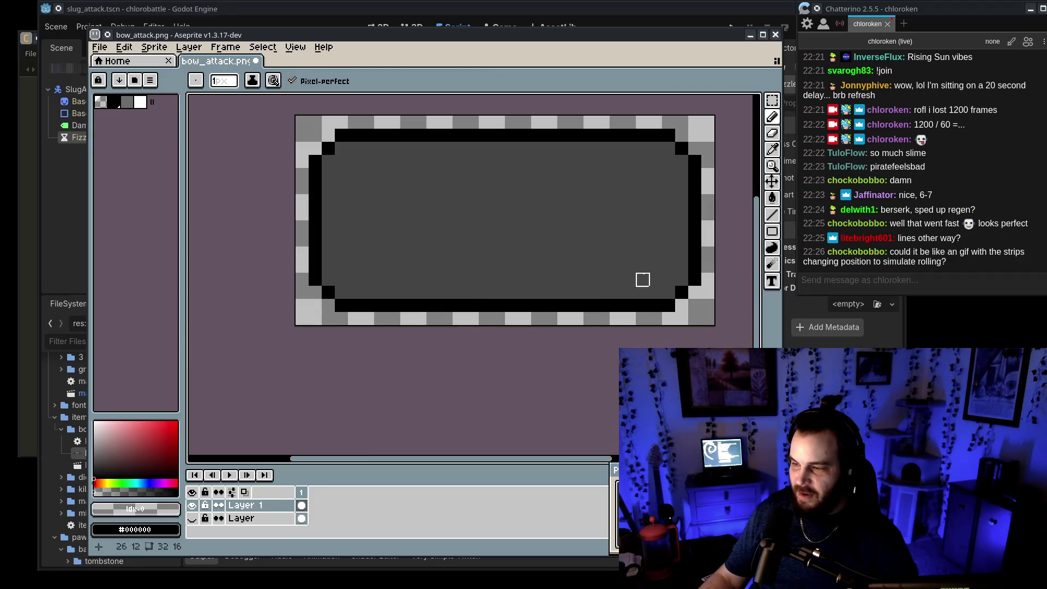
left_click(772, 214)
left_click(93, 463)
mouse_move(335, 282)
left_mouse_down()
mouse_move(239, 308)
mouse_move(298, 305)
left_mouse_up()
key("ctrl+z")
Step: Draw a darker grey trial line along the bottom edge, then undo it
left_click(93, 469)
key("b")
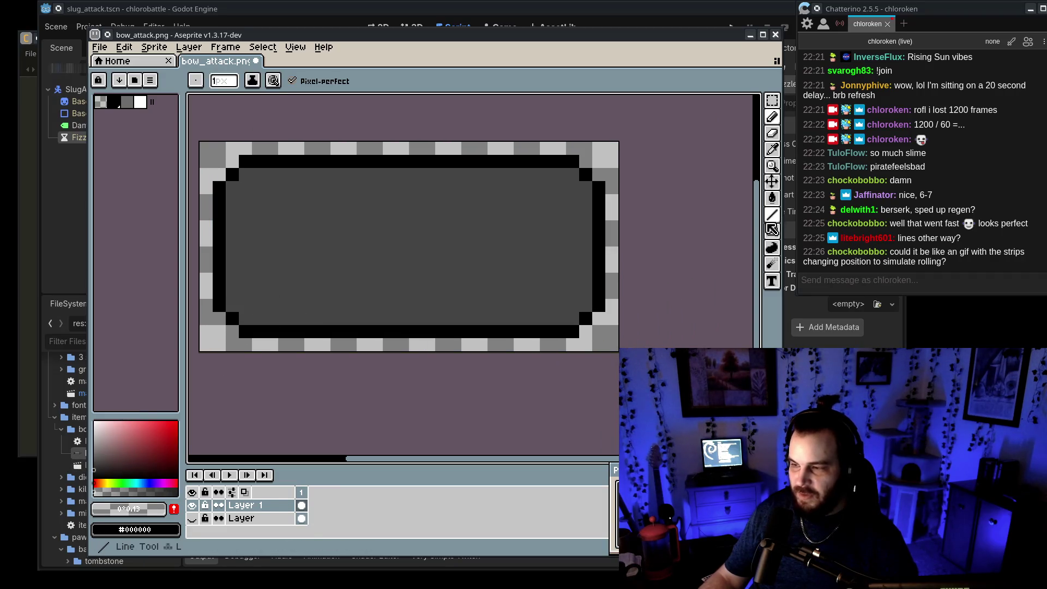
left_click(772, 216)
left_click_drag(246, 319, 579, 319)
key("ctrl+z")
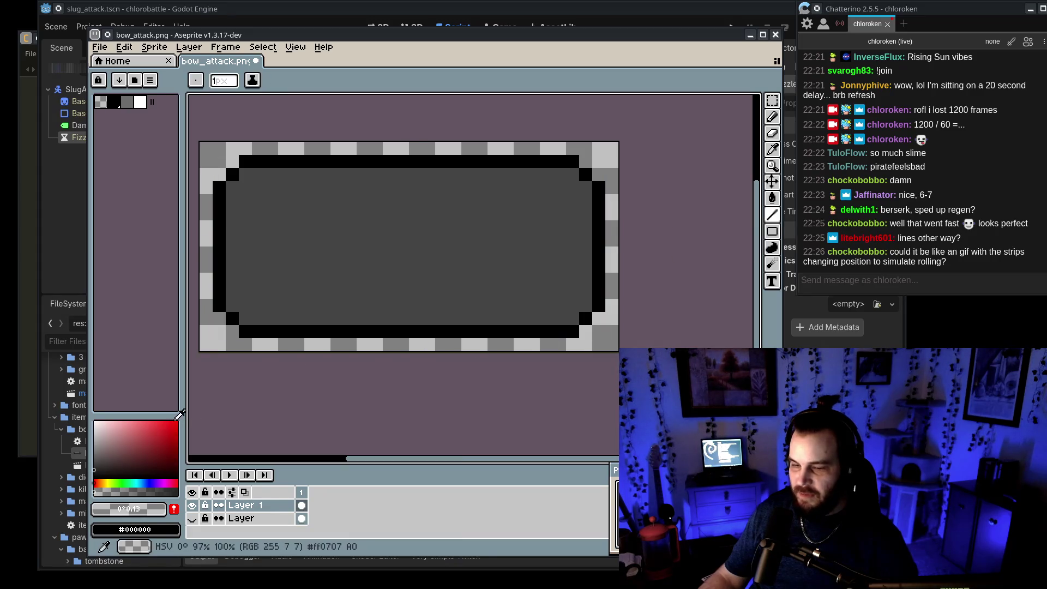
Step: Fine-tune the grey and draw full-width dark stripes along the bottom row, row 7 and row 3
left_click(94, 459)
left_click(128, 508)
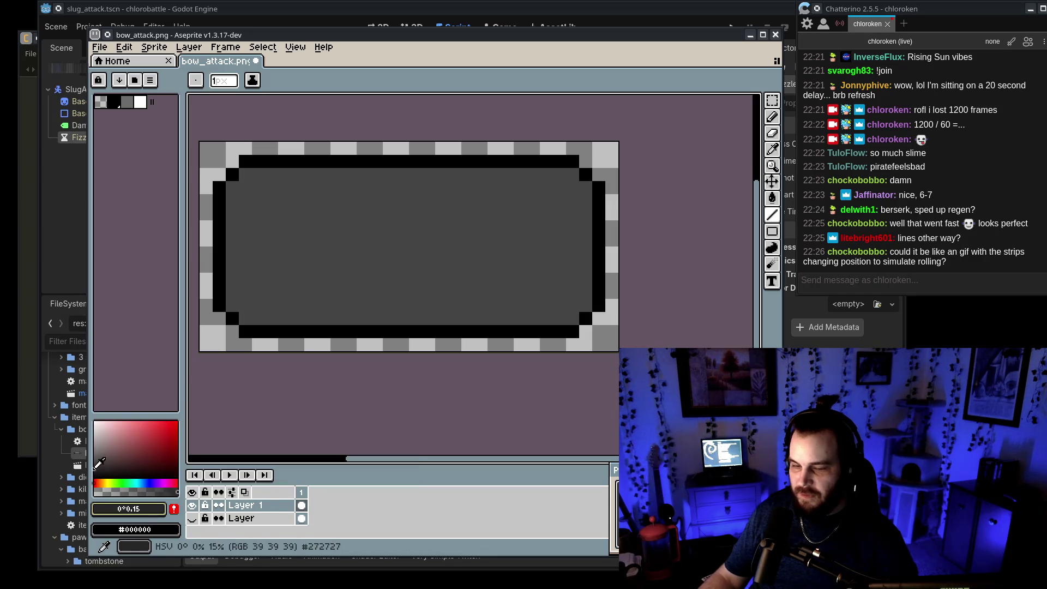
mouse_move(243, 319)
left_mouse_down()
mouse_move(569, 316)
mouse_move(226, 298)
mouse_move(586, 266)
left_mouse_up()
mouse_move(586, 240)
left_mouse_down()
mouse_move(232, 240)
mouse_move(591, 204)
mouse_move(589, 214)
left_mouse_up()
left_click_drag(587, 188, 229, 189)
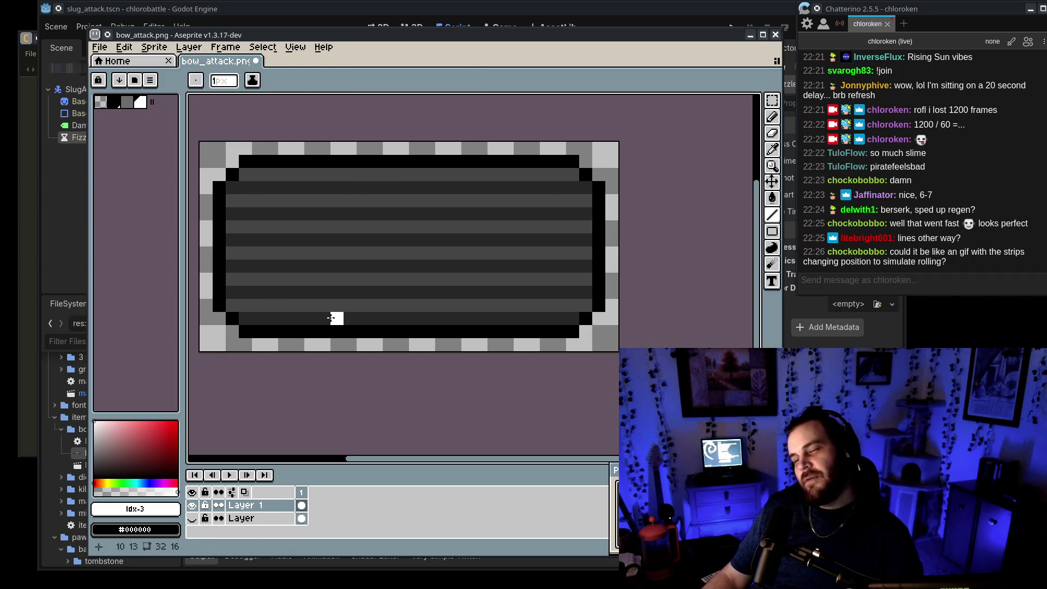
Step: Paint a light grey stripe on row 12 and lighten the dark row beneath it
scroll(395, 316, "down", 3)
scroll(406, 322, "down", 5)
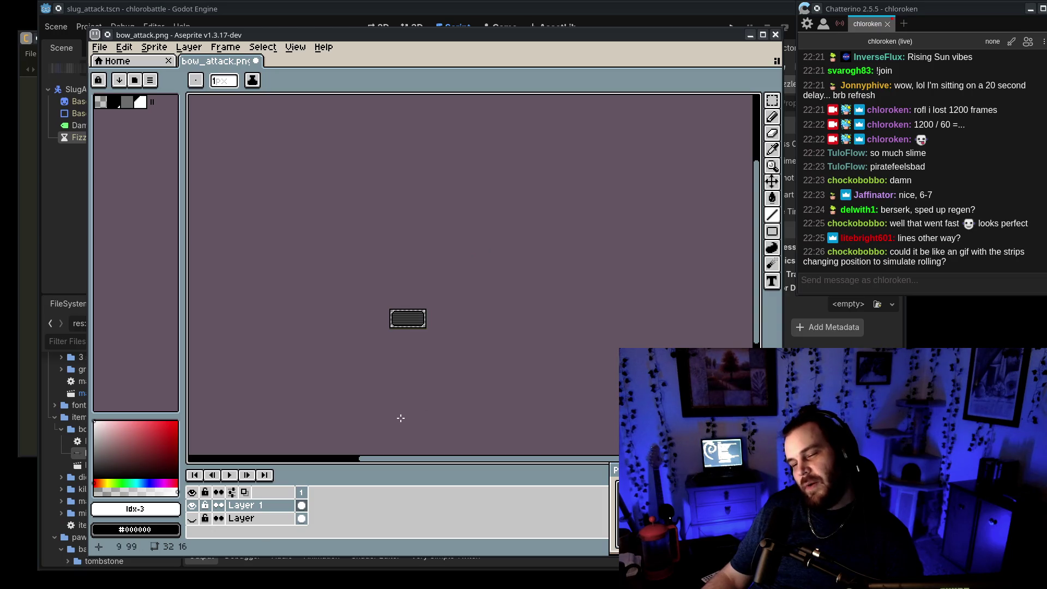
scroll(396, 340, "up", 8)
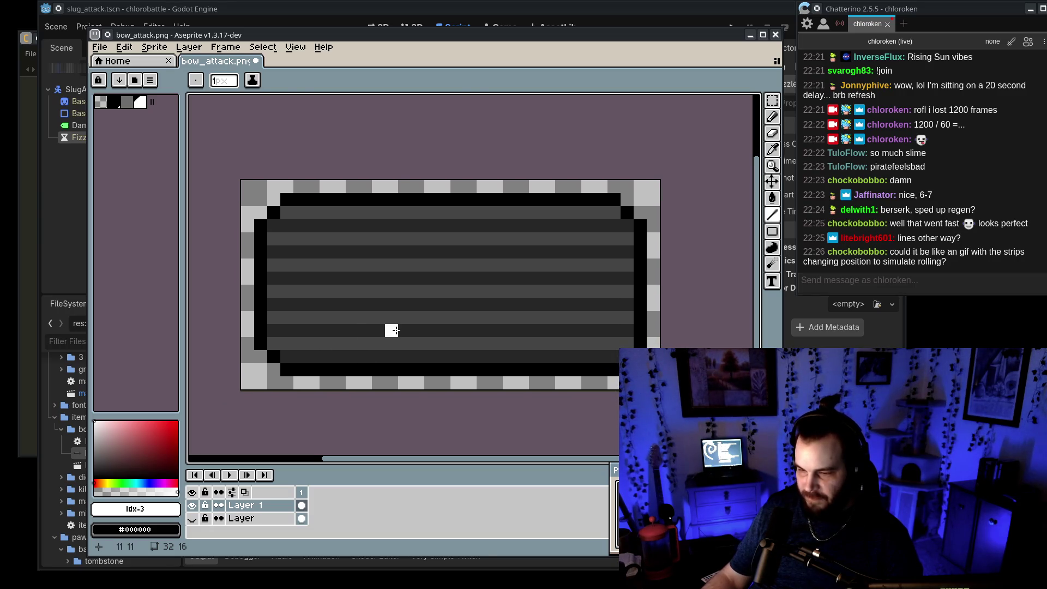
left_click(349, 330, "alt")
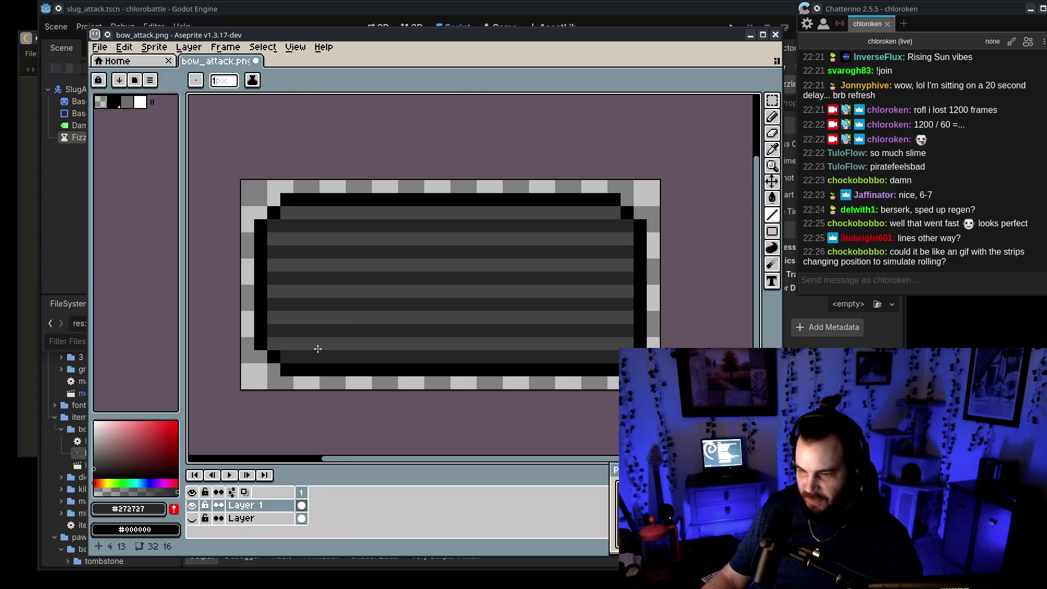
left_click(352, 304)
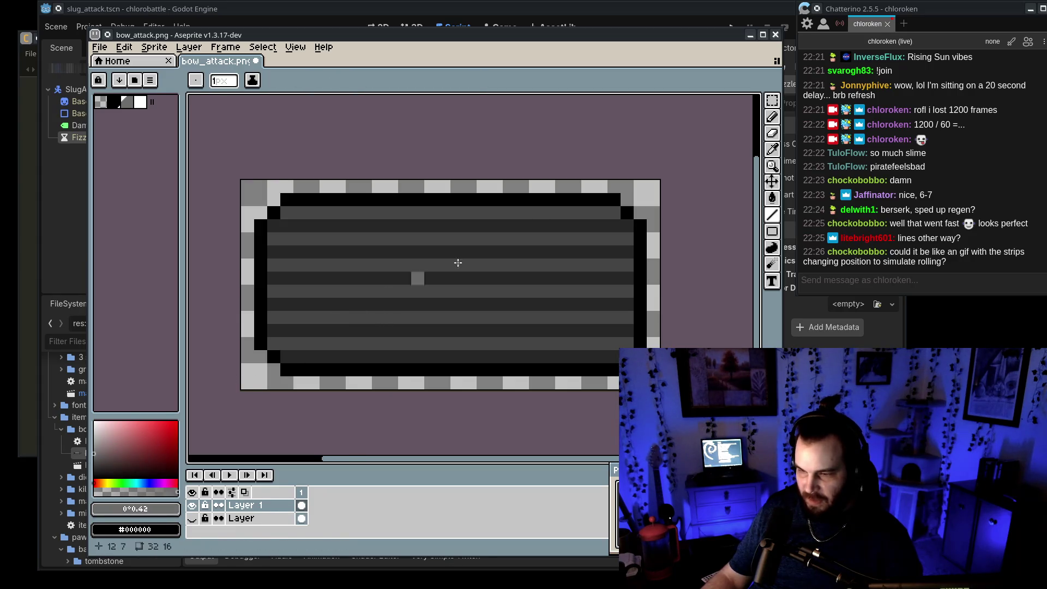
mouse_move(368, 345)
left_mouse_down()
mouse_move(579, 344)
mouse_move(327, 344)
left_mouse_up()
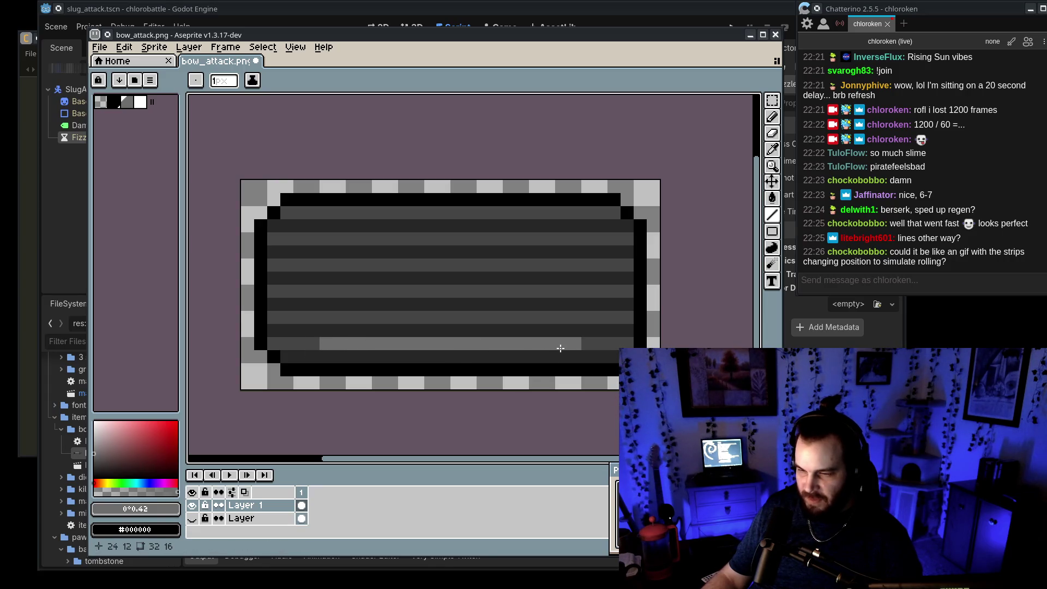
left_click(327, 355, "alt")
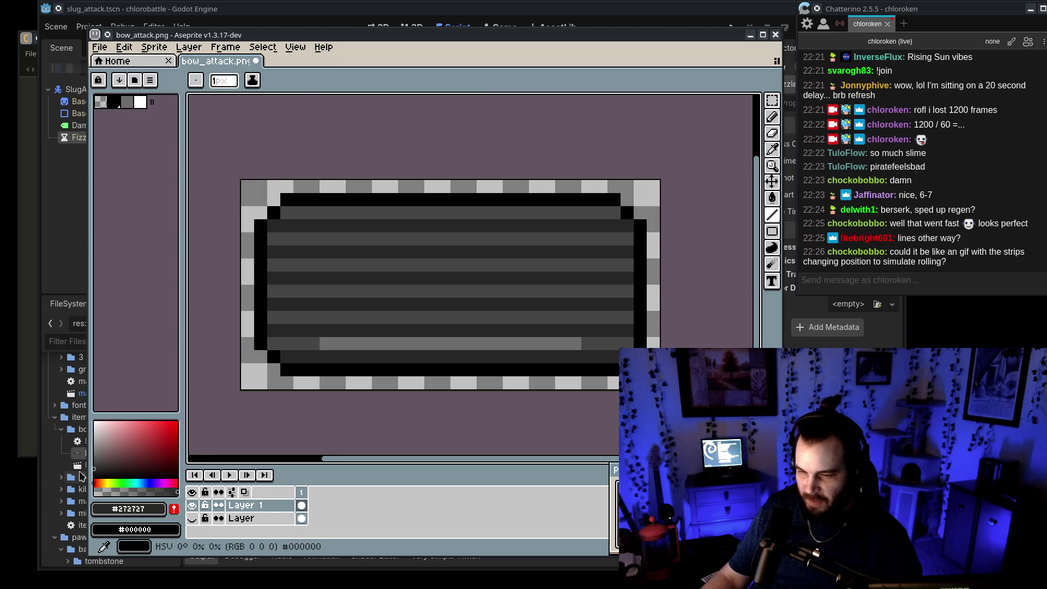
left_click_drag(326, 356, 577, 357)
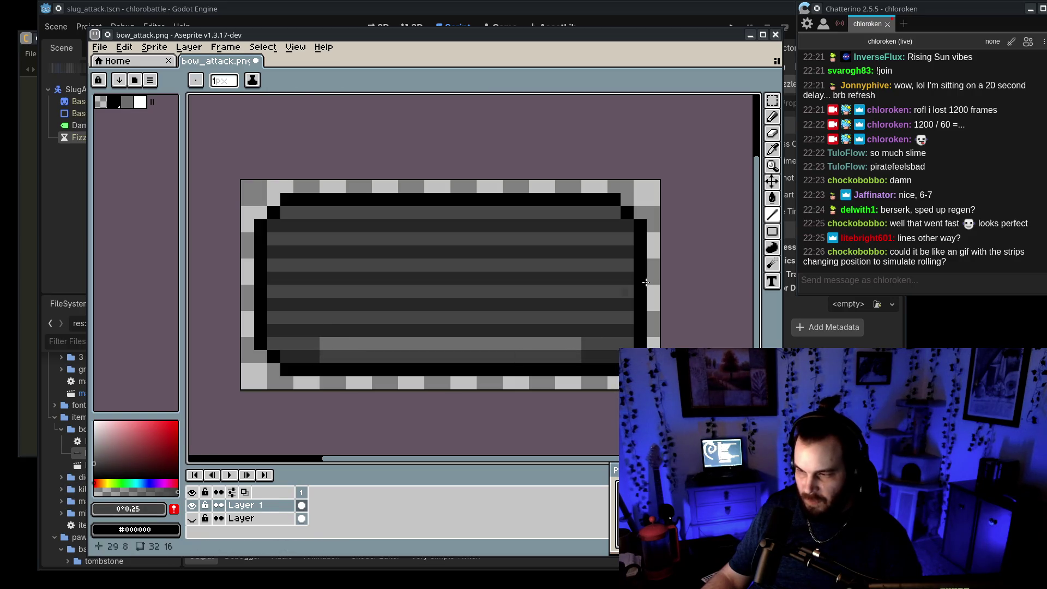
Step: Move the light stripe into place with a rectangular selection, then sample the darkest grey #272727
left_click(772, 101)
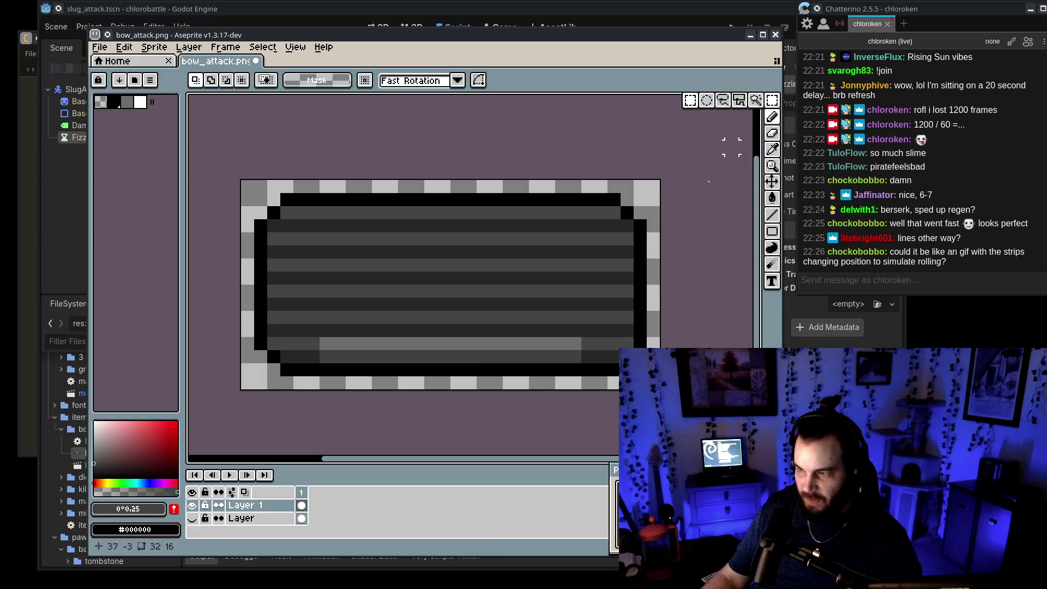
left_click_drag(326, 343, 574, 356)
mouse_move(374, 355)
left_mouse_down()
mouse_move(379, 328)
mouse_move(360, 361)
mouse_move(355, 306)
mouse_move(351, 350)
mouse_move(357, 264)
mouse_move(363, 352)
mouse_move(365, 218)
left_mouse_up()
key("ctrl+z")
scroll(394, 349, "down", 8)
key("Return")
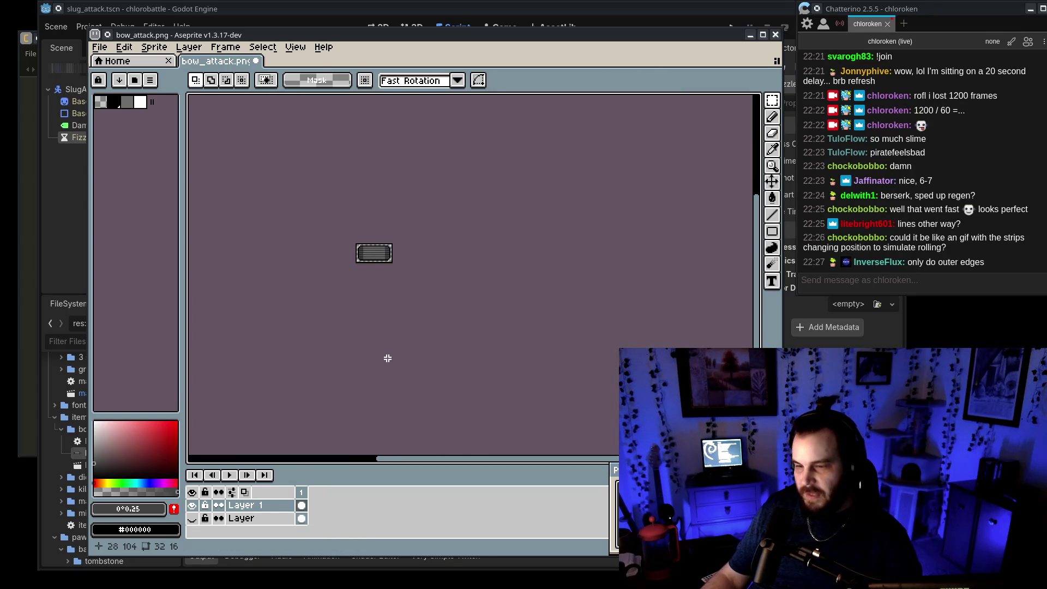
scroll(348, 299, "up", 5)
key("i")
left_click(385, 300)
Step: Add dark pixels near the tire sprite's bottom-left stripe and top-right edge
key("b")
left_click(402, 310)
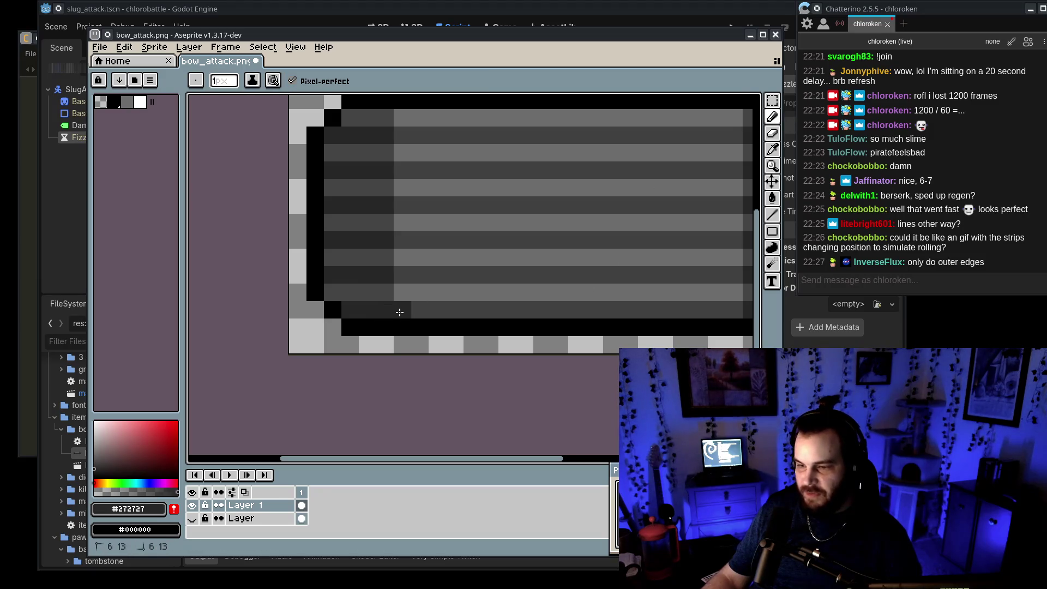
scroll(427, 301, "right", 5)
scroll(604, 161, "left", 2)
left_click_drag(604, 161, 553, 173)
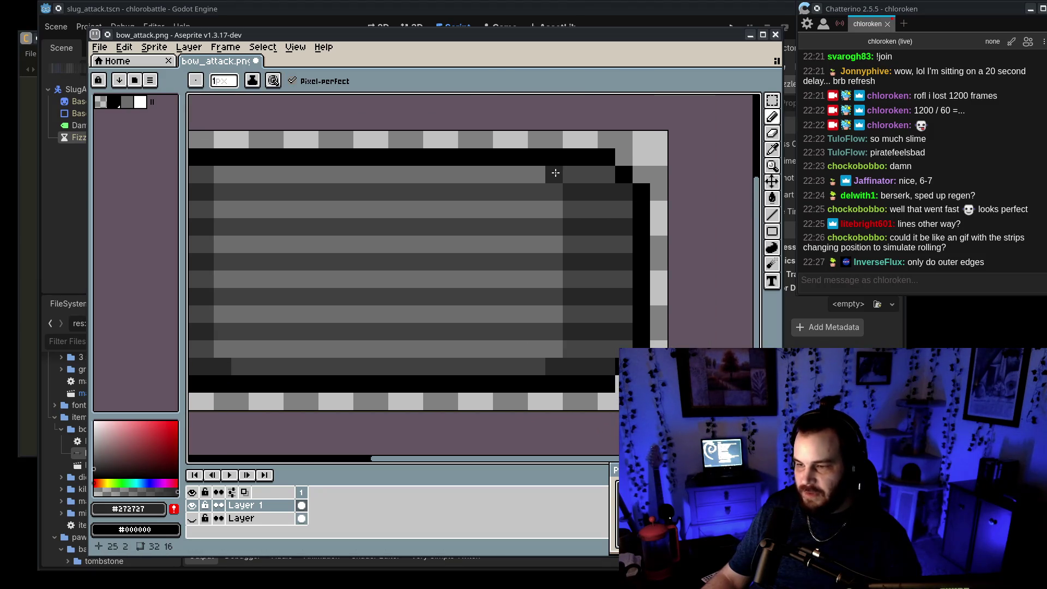
scroll(631, 206, "left", 2)
Step: Extend the top light strip by a pixel at each end using light grey #6c6c6c
key("i")
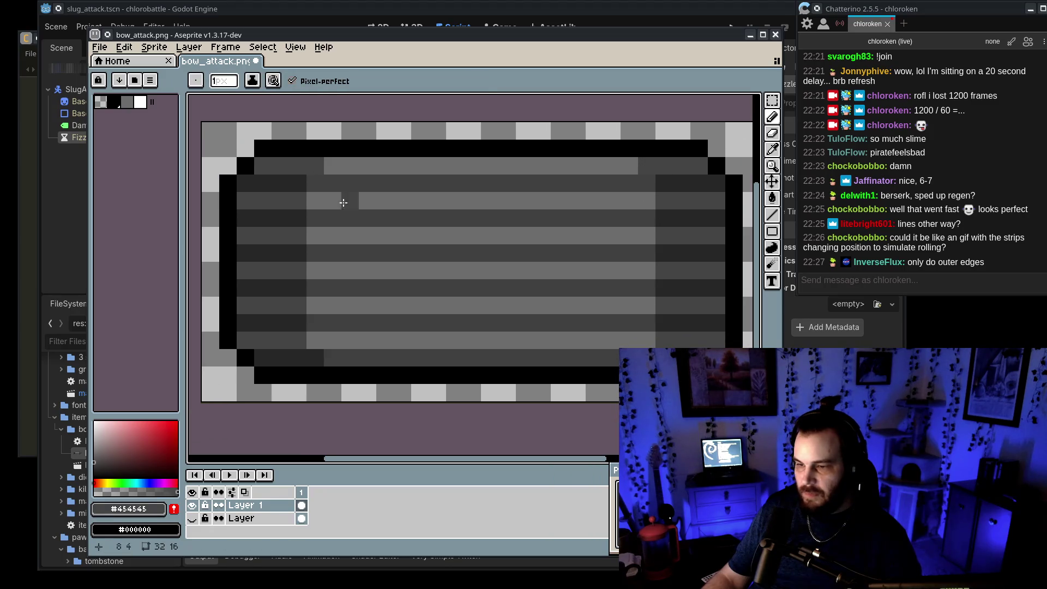
key("2")
scroll(384, 224, "up", 5)
scroll(500, 221, "left", 3)
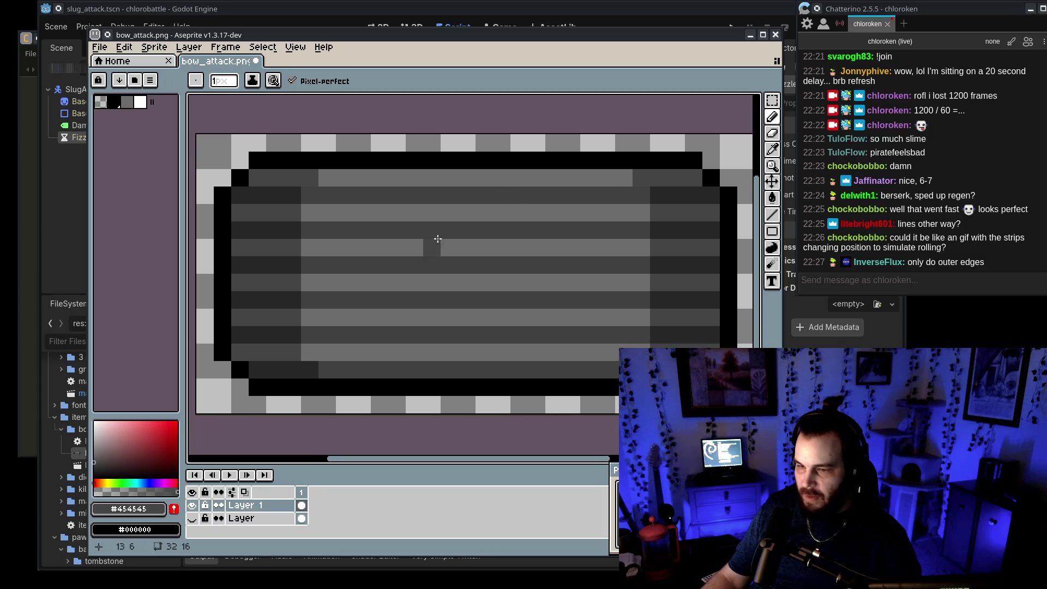
scroll(381, 243, "left", 2)
key("alt")
left_click(343, 340, "alt")
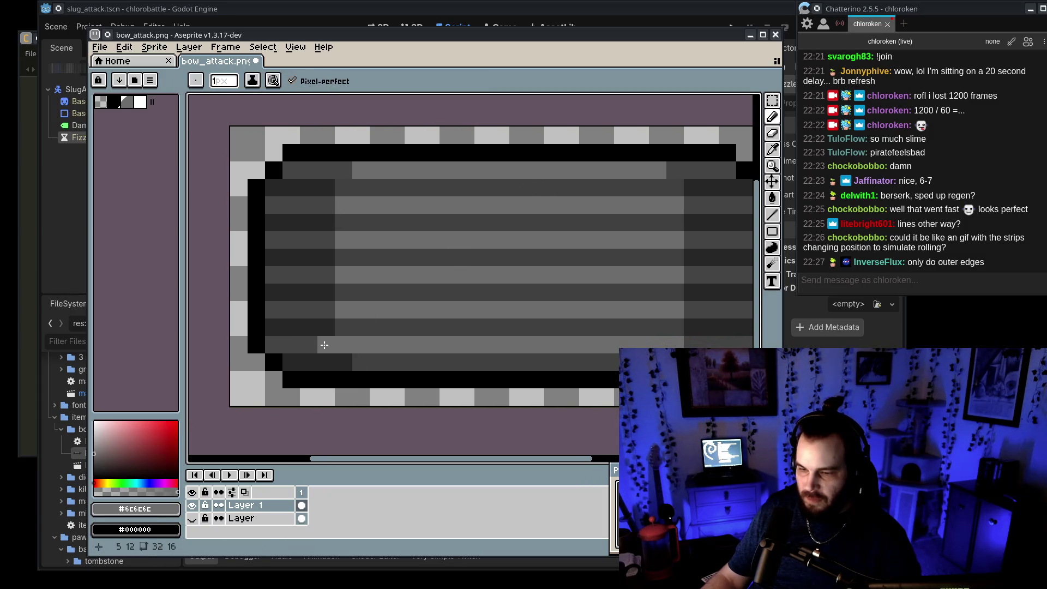
scroll(334, 215, "right", 3)
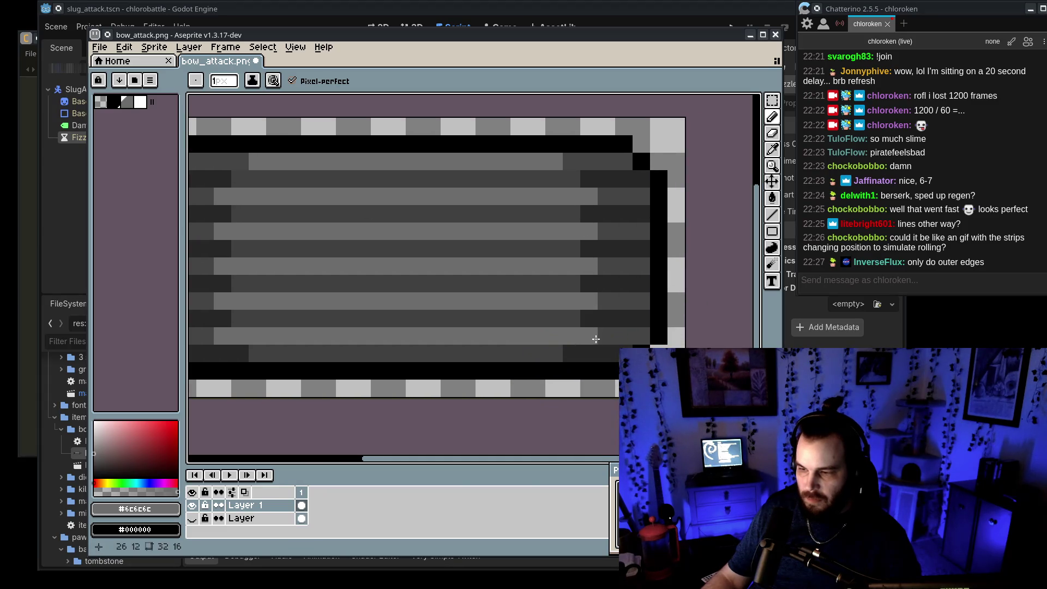
scroll(498, 343, "down", 8)
scroll(545, 362, "up", 1)
scroll(548, 393, "down", 3)
scroll(548, 393, "right", 2)
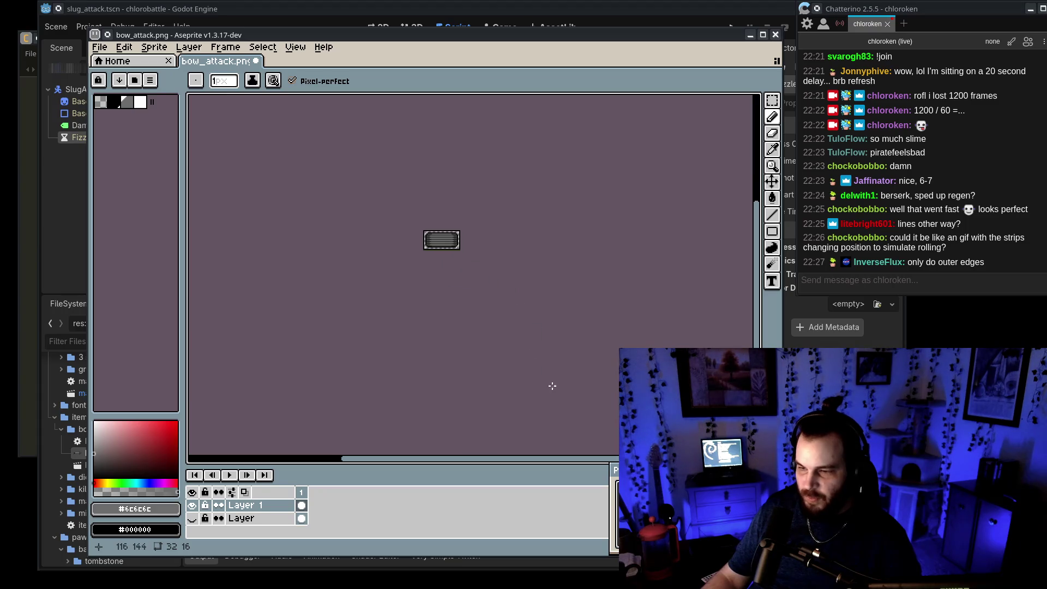
scroll(518, 273, "up", 4)
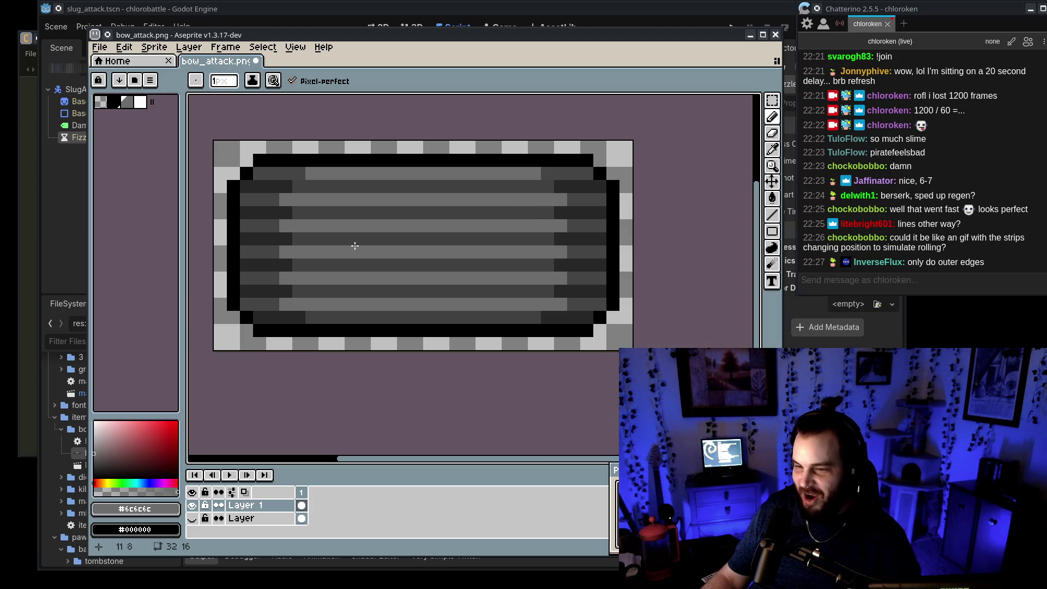
left_click(548, 173)
left_click(299, 173)
left_click(299, 317, "alt")
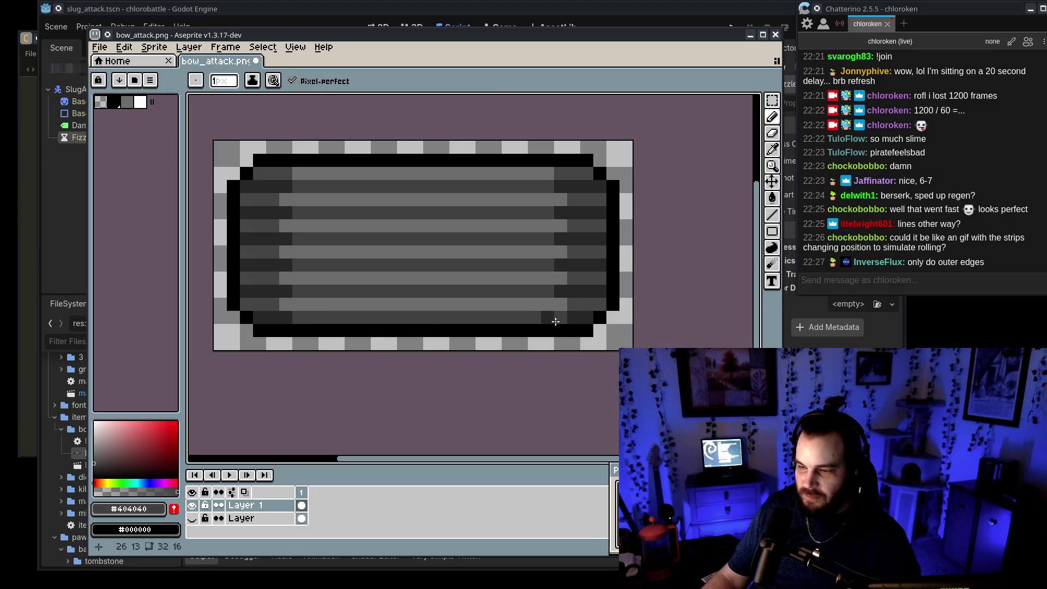
scroll(303, 203, "down", 6)
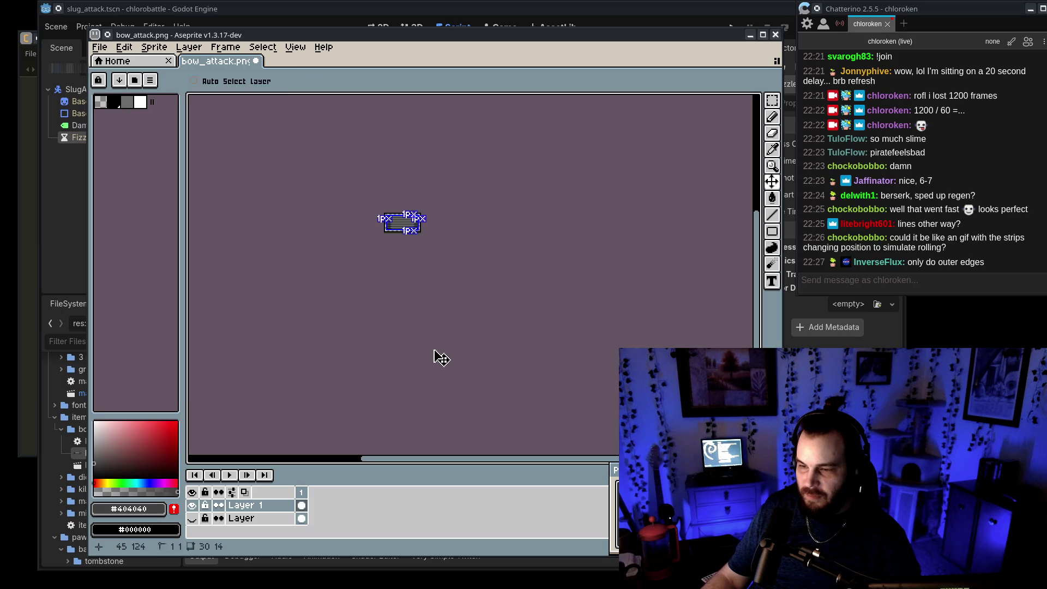
scroll(409, 224, "up", 4)
scroll(409, 223, "up", 2)
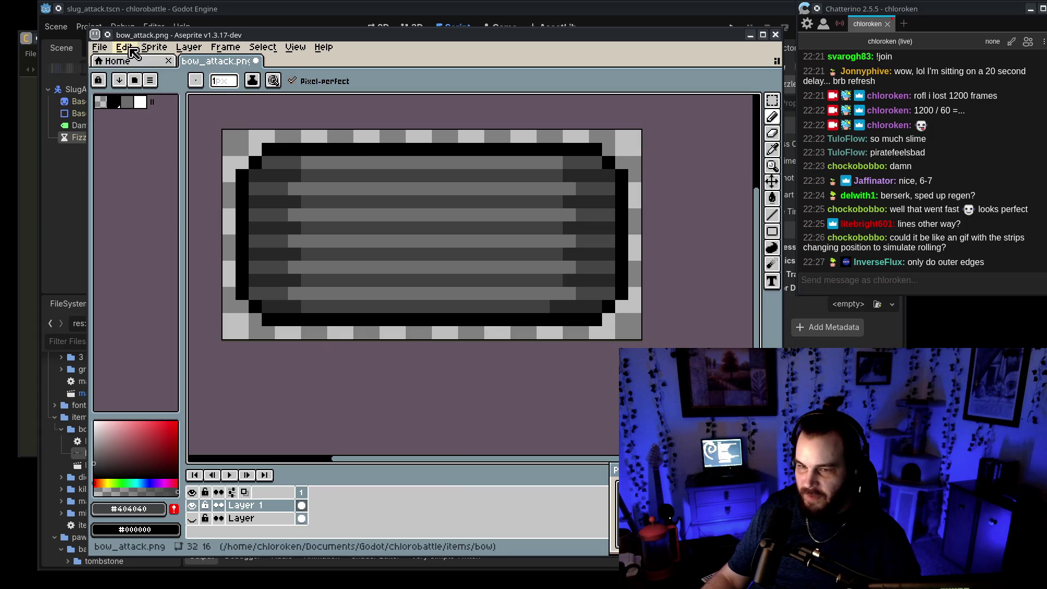
Step: Shift the top four rows down one pixel and draw a light grey #6c6c6c line across the stripe row
left_click(772, 101)
mouse_move(221, 127)
left_mouse_down()
mouse_move(585, 180)
mouse_move(654, 169)
mouse_move(649, 183)
mouse_move(610, 187)
left_mouse_up()
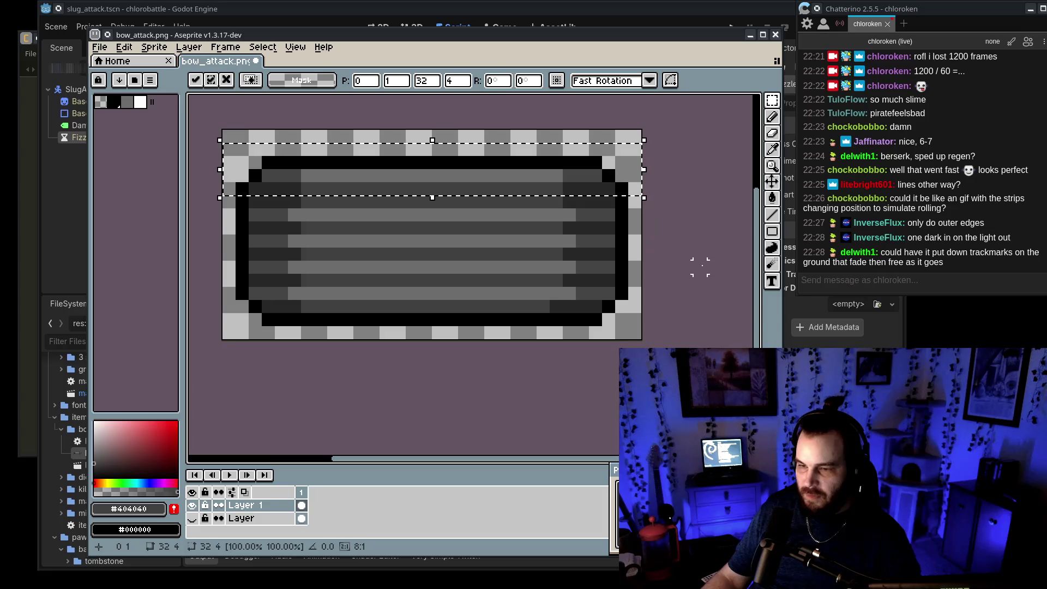
left_click(321, 241)
key("i")
left_click(308, 215)
key("b")
left_click(774, 218)
mouse_move(569, 188)
left_mouse_down()
mouse_move(294, 188)
mouse_move(552, 175)
left_mouse_up()
Step: Redraw the top stripe with dark #272727 and #404040 runs
left_click(292, 175, "alt")
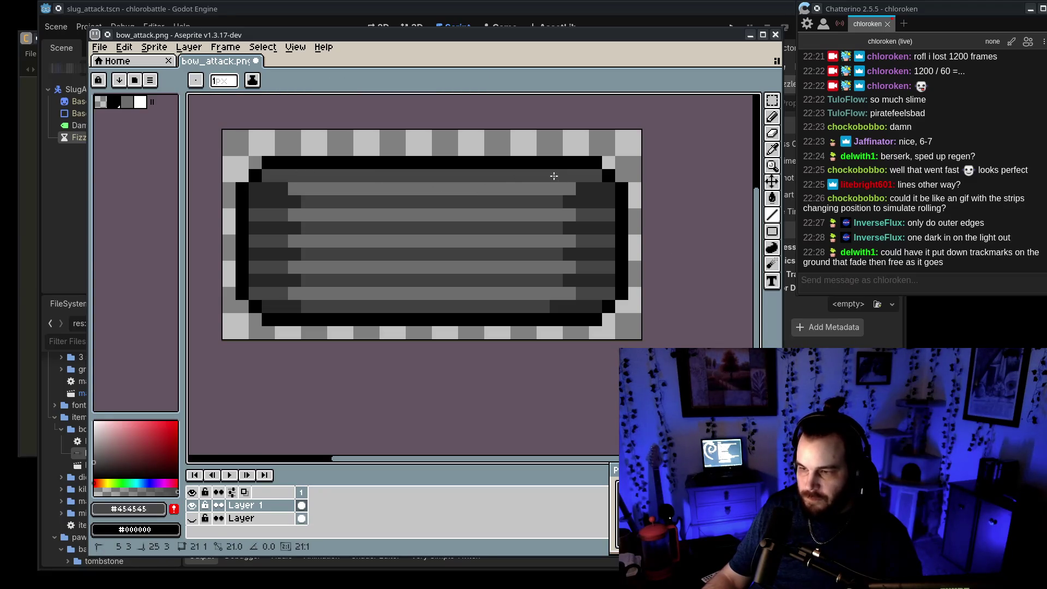
left_click(286, 300, "alt")
mouse_move(294, 176)
left_mouse_down()
mouse_move(235, 187)
mouse_move(254, 188)
left_mouse_up()
left_click(299, 175, "alt")
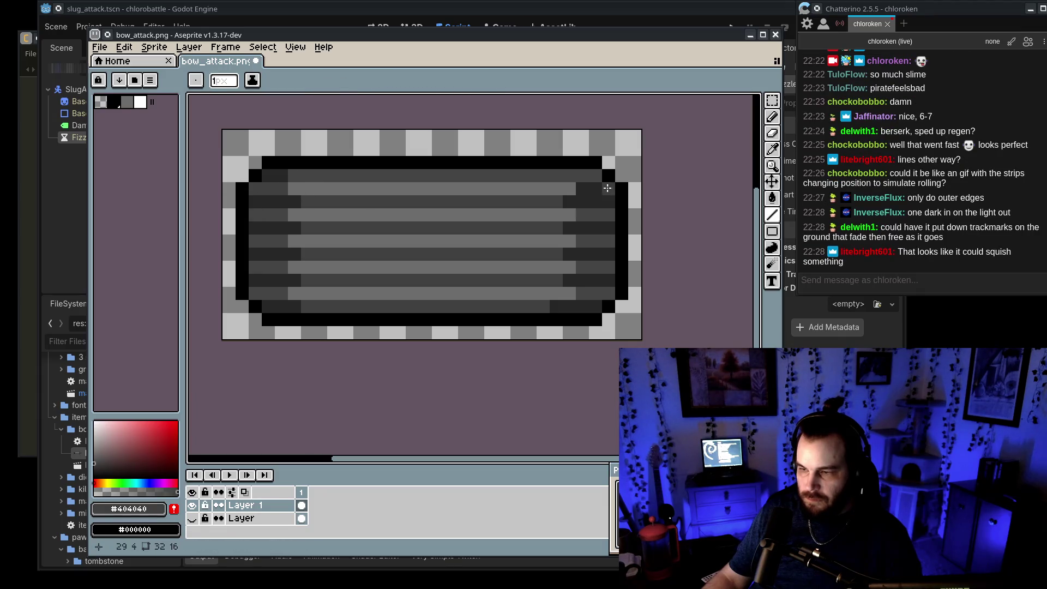
left_click(284, 175, "alt")
left_click(295, 176)
left_click(425, 188)
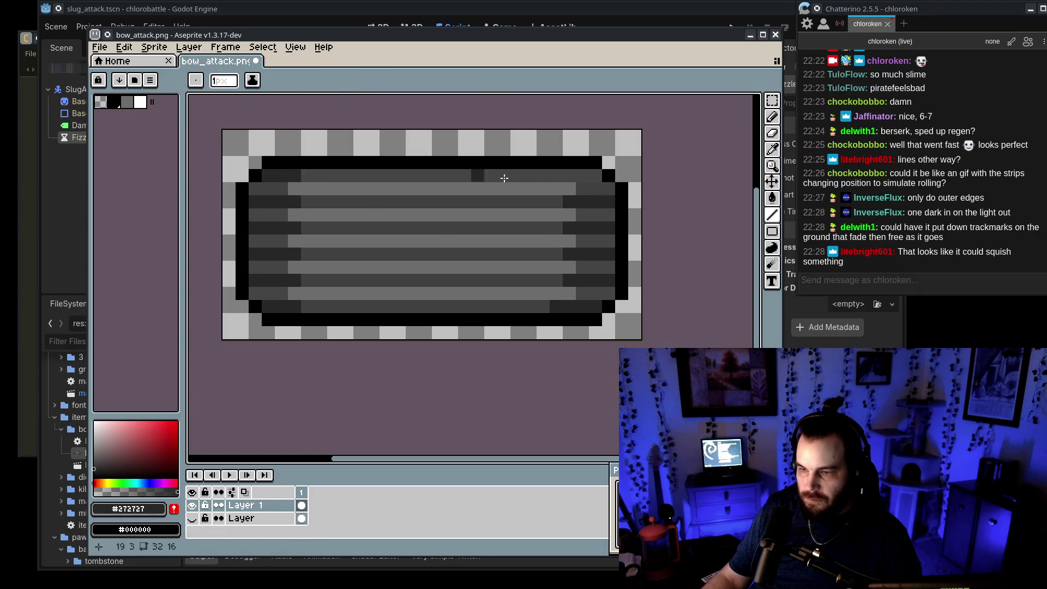
left_click(567, 175, "alt")
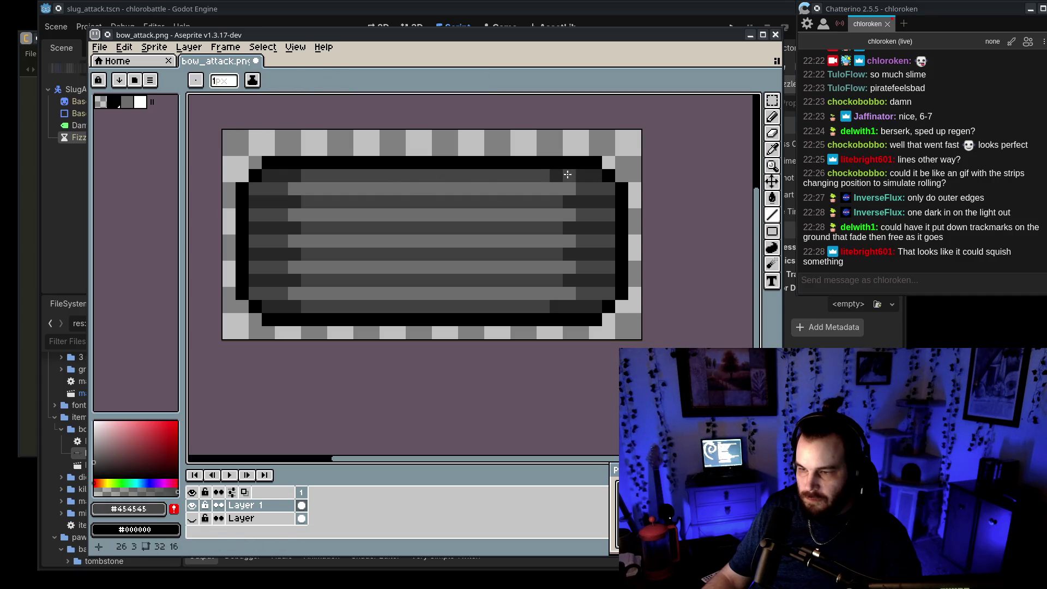
left_click(295, 175, "alt")
left_click(307, 176)
left_click(555, 172)
Step: Select the entire sprite and nudge it up one pixel
key("m")
key("ctrl+a")
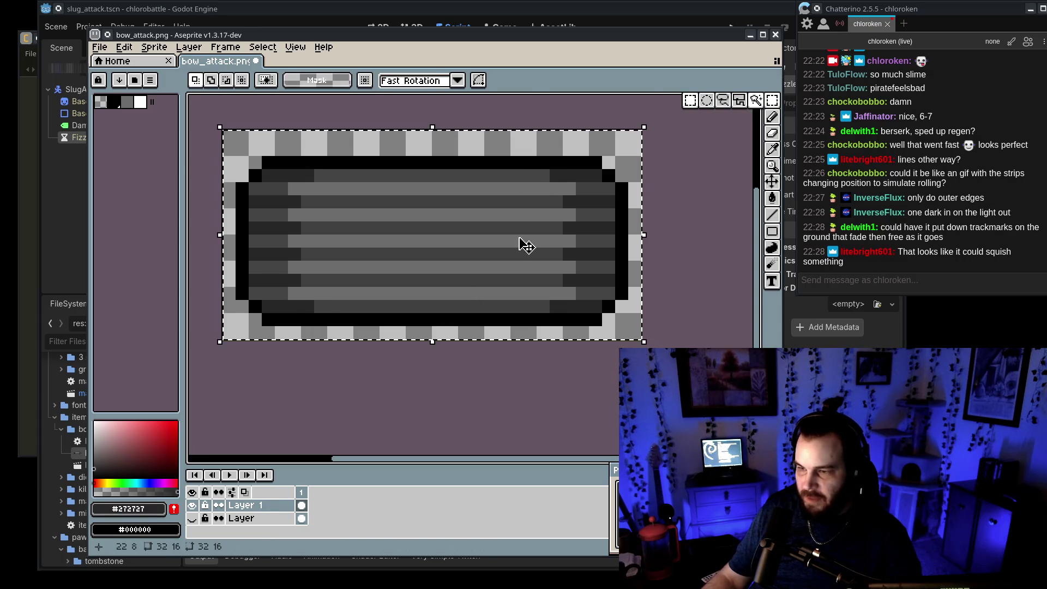
key("Up")
scroll(529, 331, "down", 8)
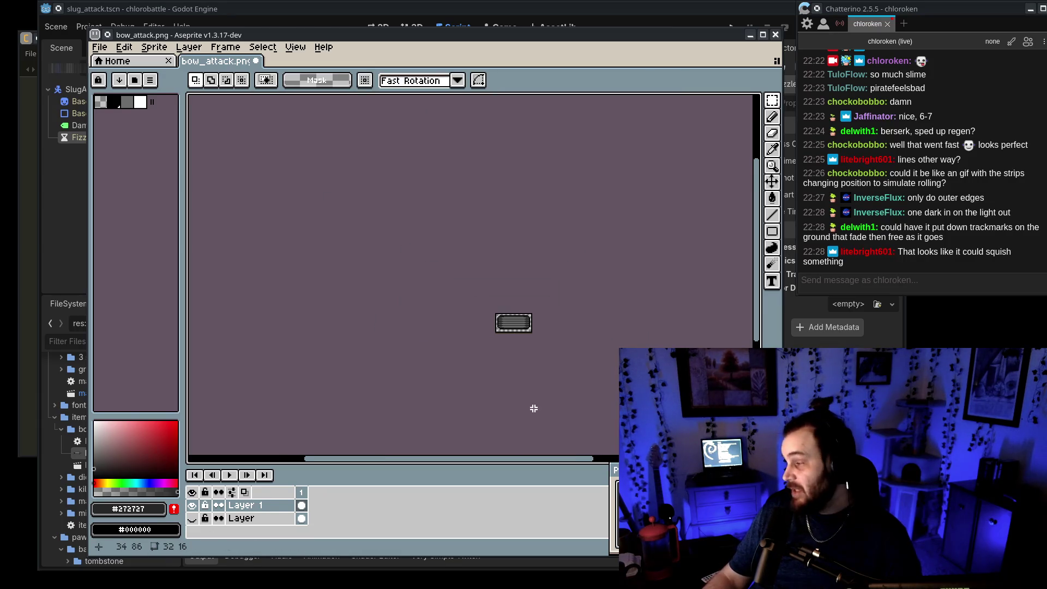
scroll(507, 322, "up", 6)
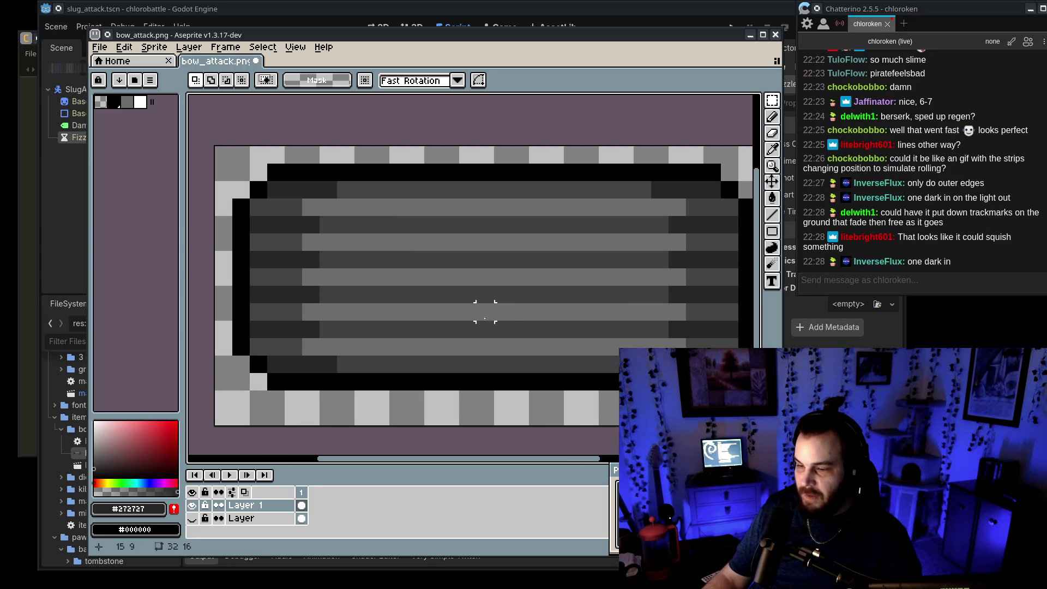
Step: Add a dark grey #404040 pixel to a stripe
key("i")
left_click(363, 256)
key("b")
left_click(384, 235)
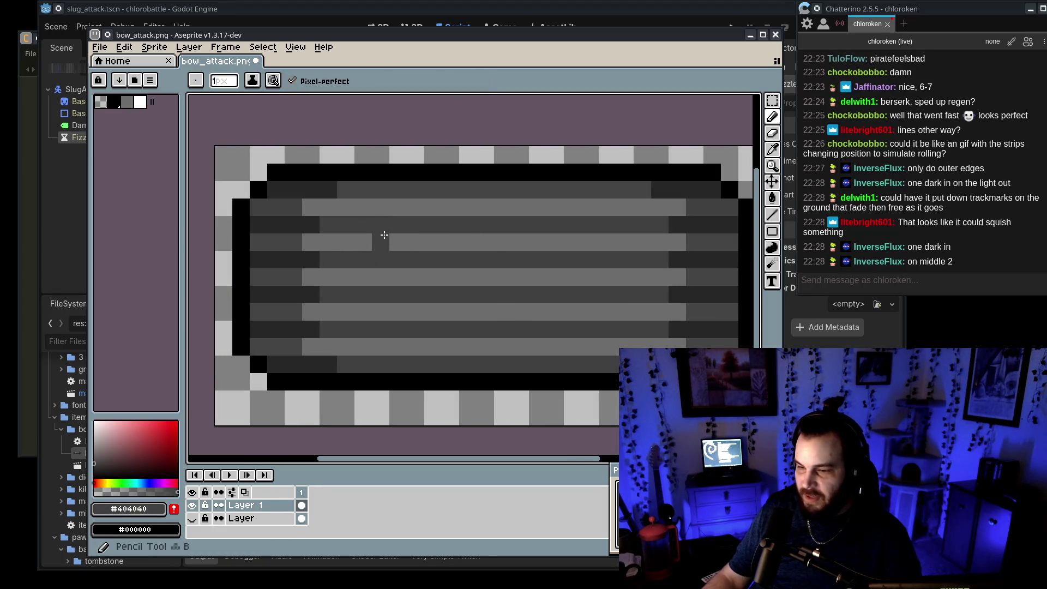
Step: Add darkest grey #272727 pixels across the middle, upper and bottom stripe rows
key("i")
left_click(318, 294)
key("b")
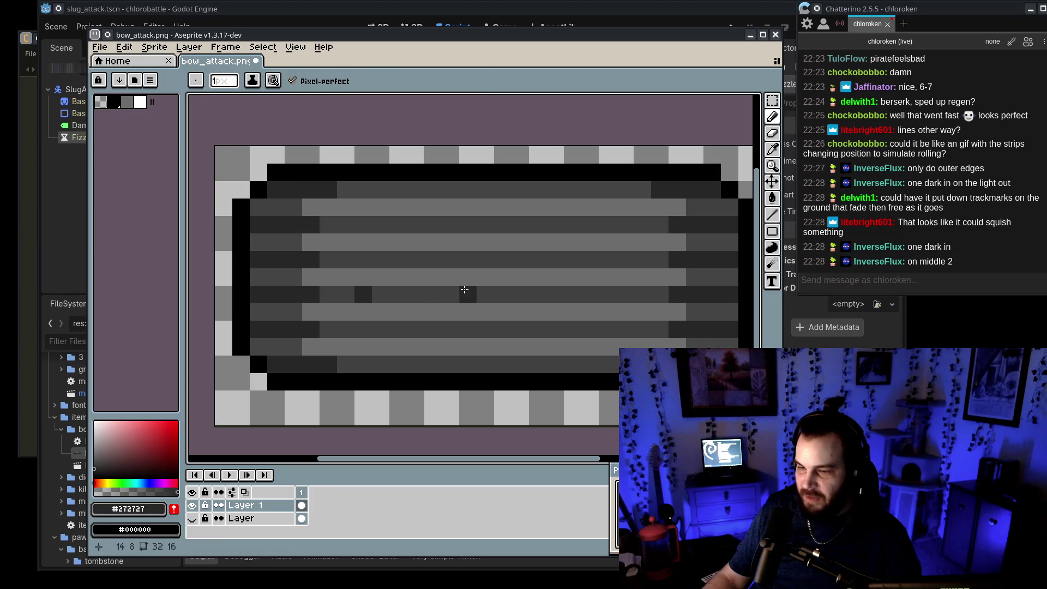
left_click(468, 293)
left_click(521, 293)
left_click(625, 294)
left_click(363, 225)
left_click(433, 224)
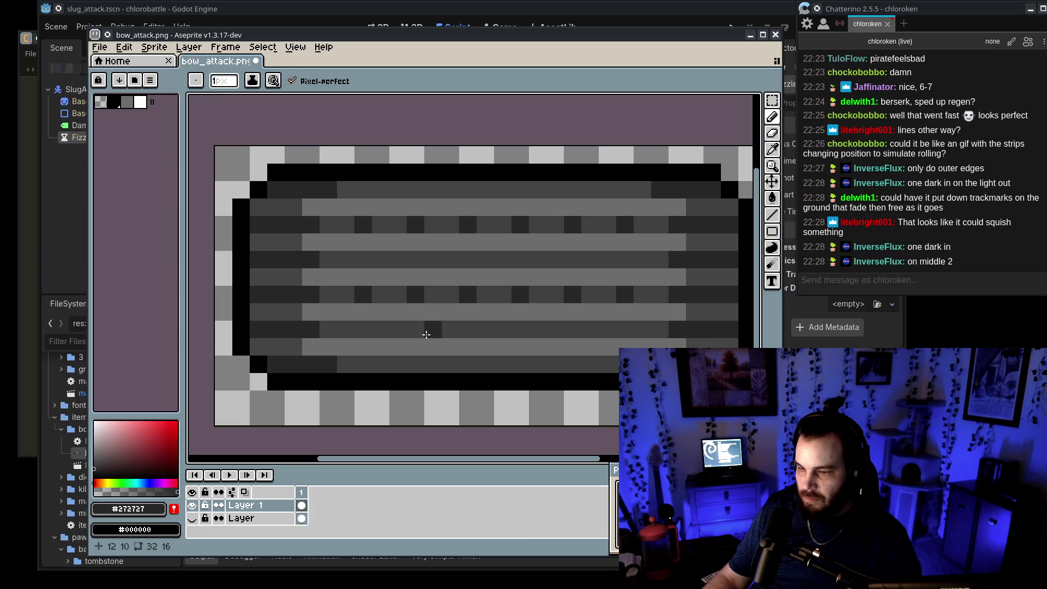
left_click(364, 365)
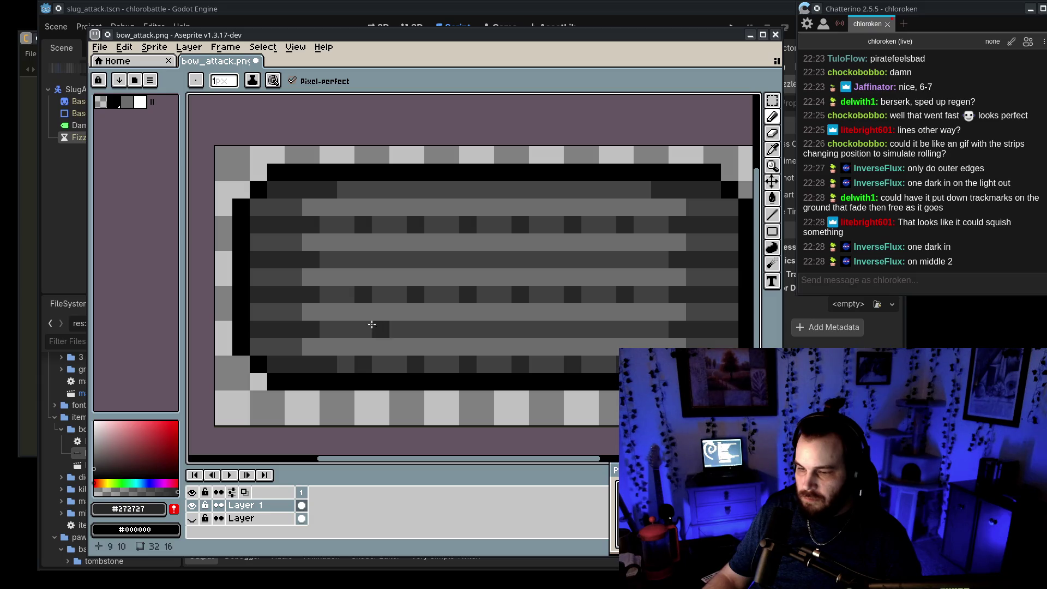
Step: Add a black pixel to the sprite's bottom edge and save bow_attack.png
scroll(400, 230, "down", 5)
scroll(528, 247, "up", 7)
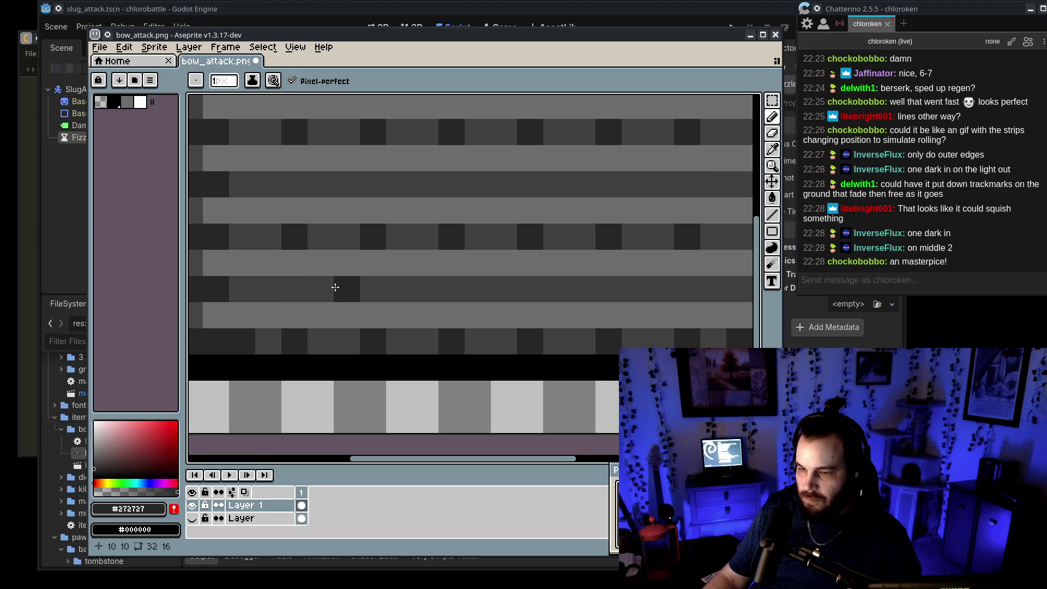
scroll(339, 281, "down", 3)
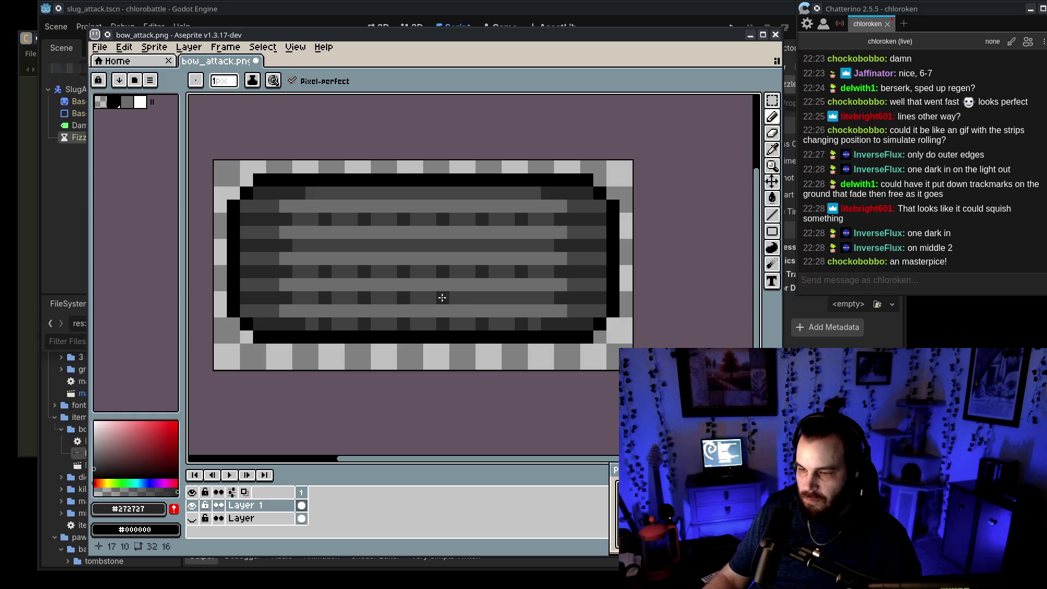
scroll(524, 297, "down", 4)
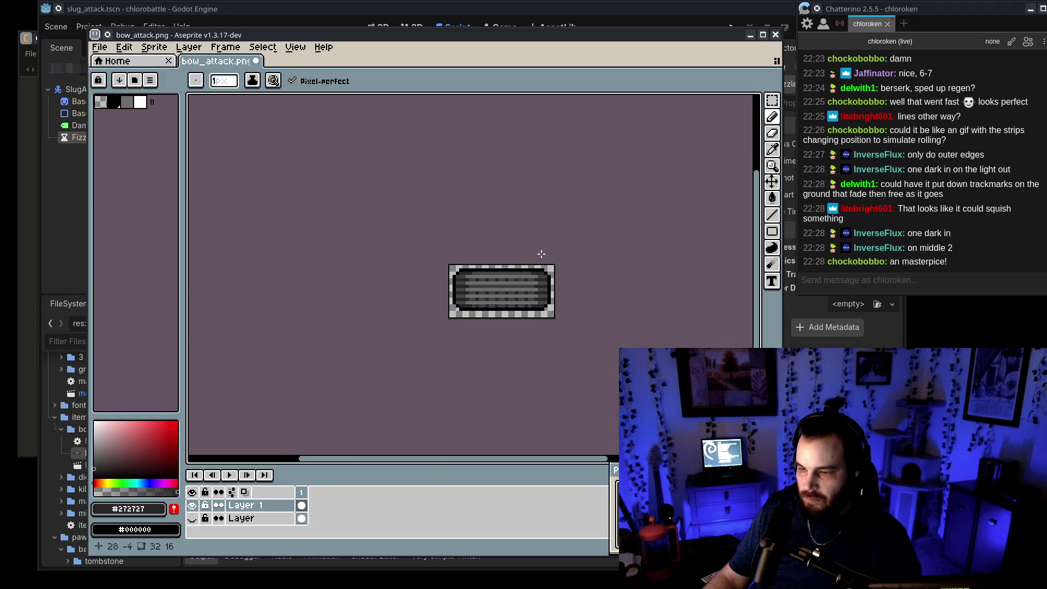
scroll(498, 290, "up", 5)
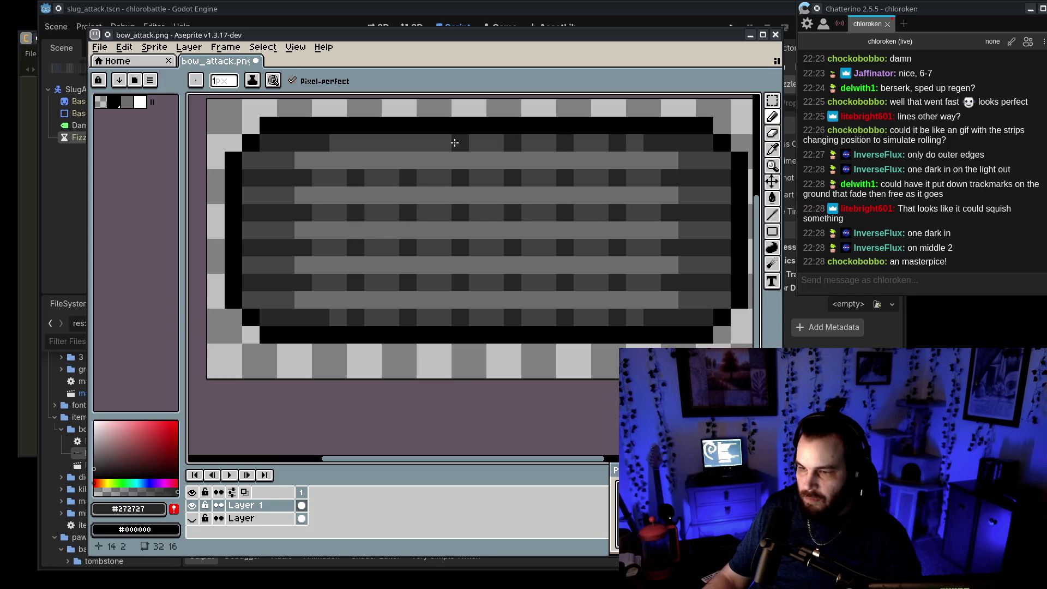
scroll(415, 181, "down", 6)
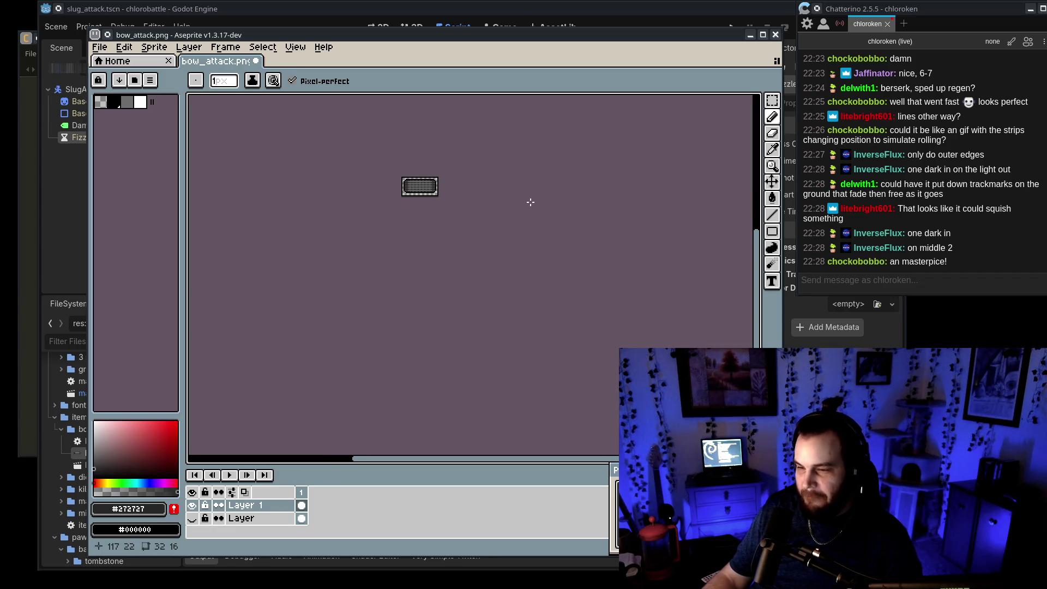
scroll(431, 198, "up", 9)
scroll(431, 199, "down", 4)
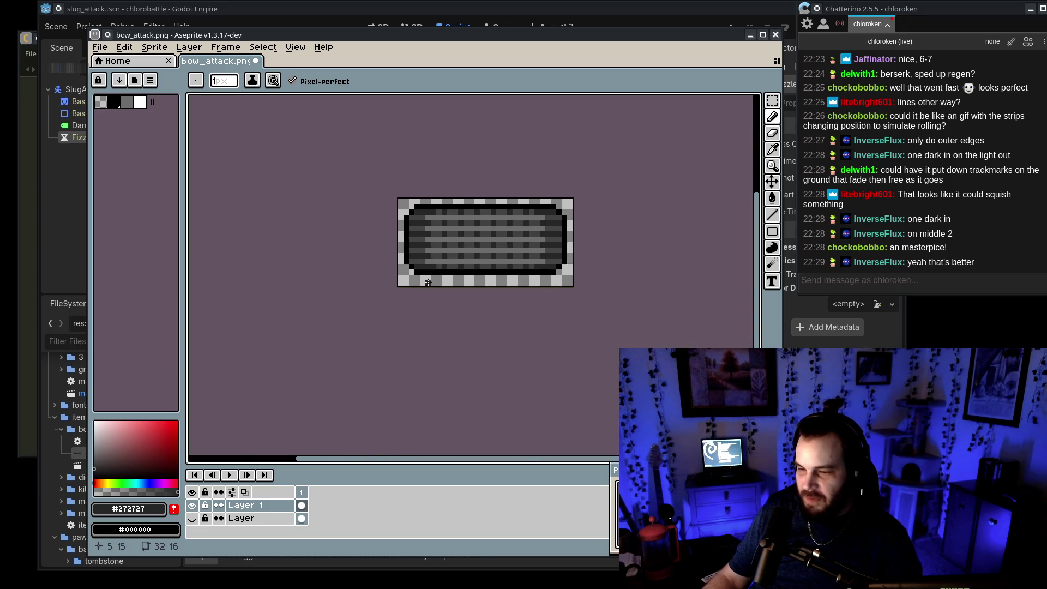
scroll(428, 283, "up", 5)
left_click(430, 240)
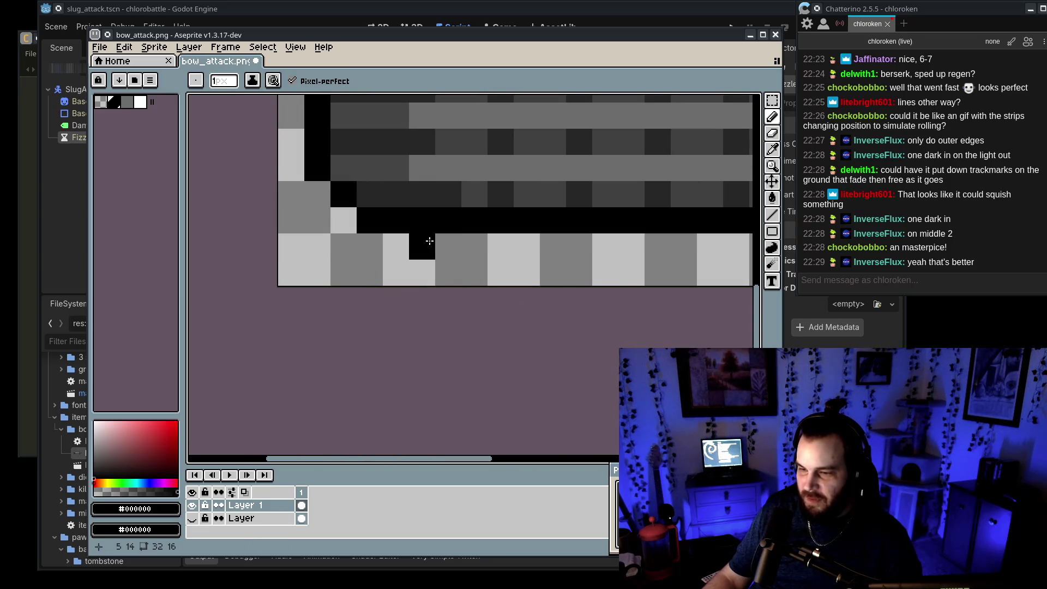
scroll(443, 240, "down", 8)
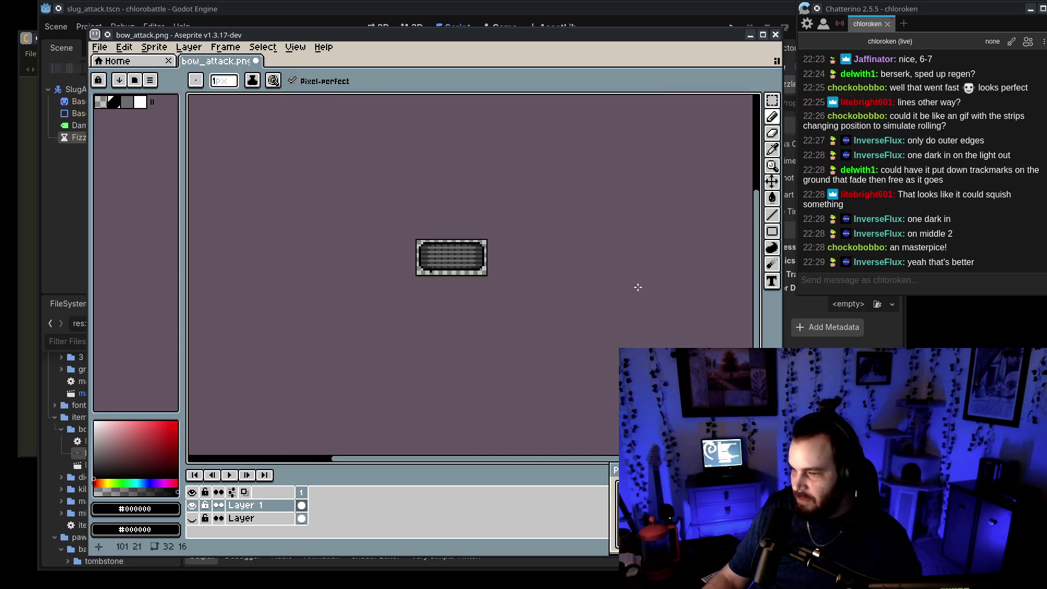
key("ctrl+s")
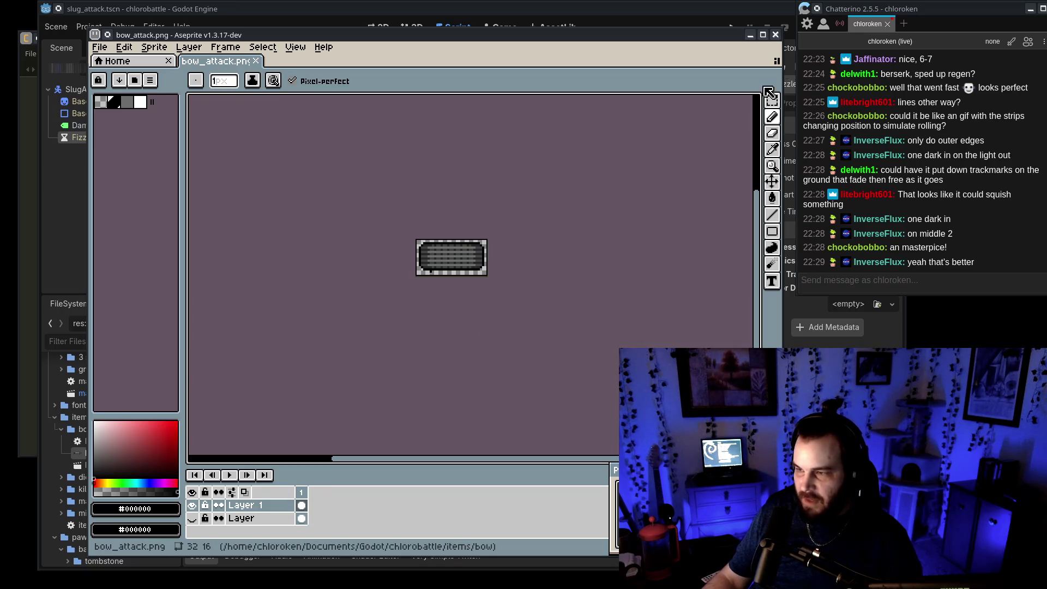
left_click(775, 34)
Step: Rename bow_attack.gd, bow_attack.png and bow_attack.tscn to tire_attack
left_click(104, 441)
left_click(104, 441)
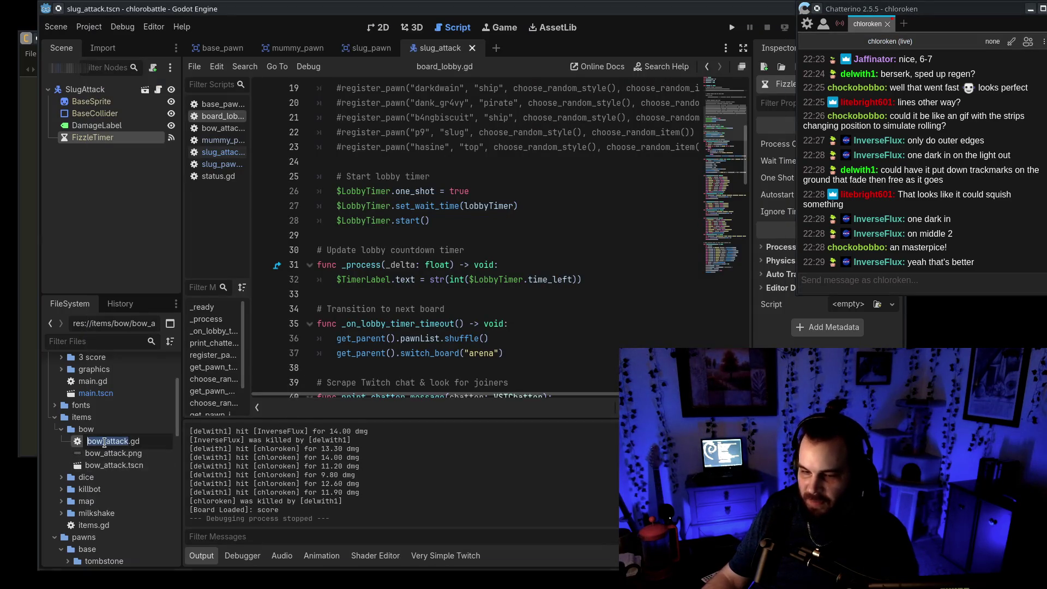
type("tire_attack")
key("Return")
left_click(104, 441)
left_click(104, 441)
type("ti.png")
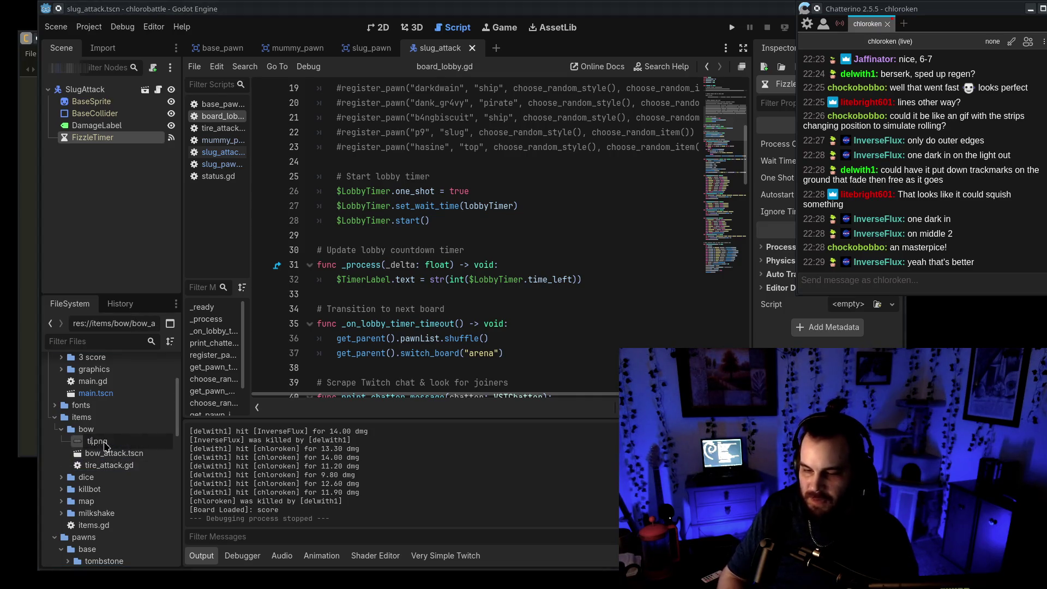
type("tack")
key("Return")
left_click(104, 441)
left_click(104, 441)
type("tir.tscn")
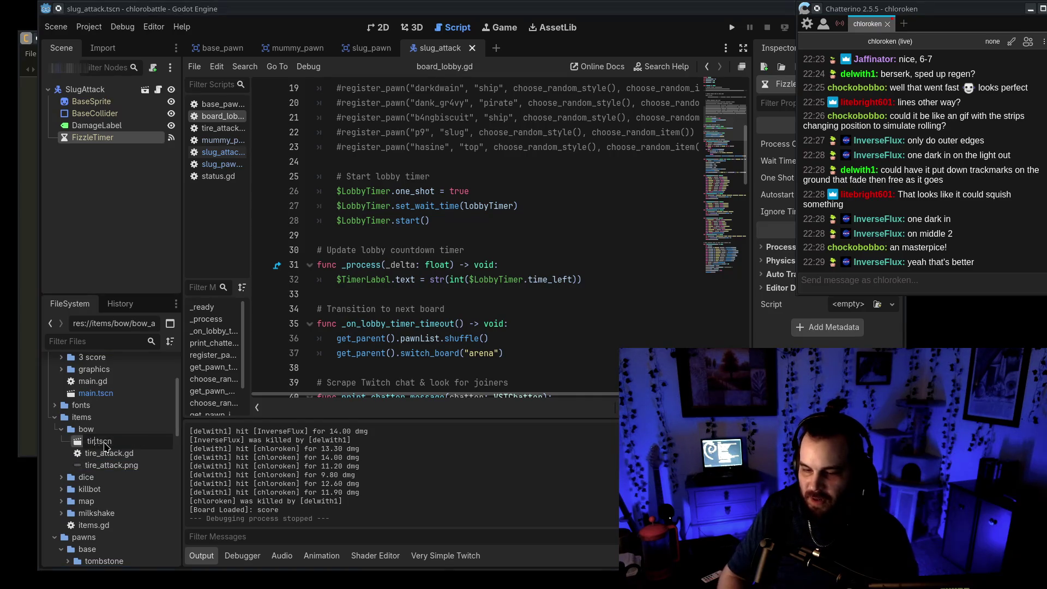
type("tack")
key("Return")
Step: Rename the bow folder to tire
left_click(100, 429)
left_click(100, 429)
type("tire")
key("Return")
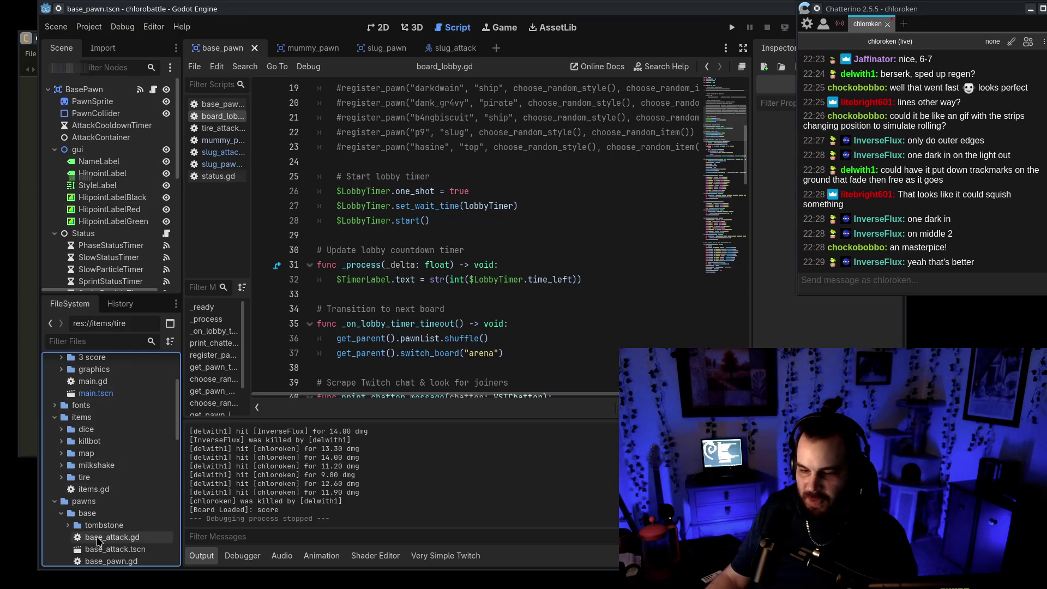
Step: Rename the tire_attack scene's BowAttack root node to TireAttack and save the scene
left_click(61, 477)
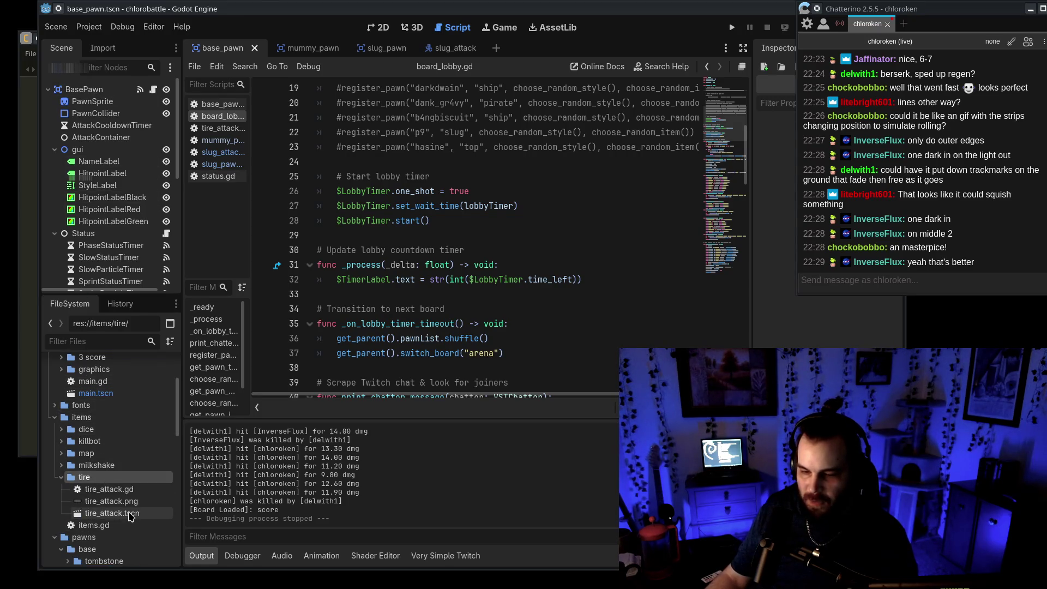
double_click(112, 513)
double_click(98, 90)
type("TireAtta")
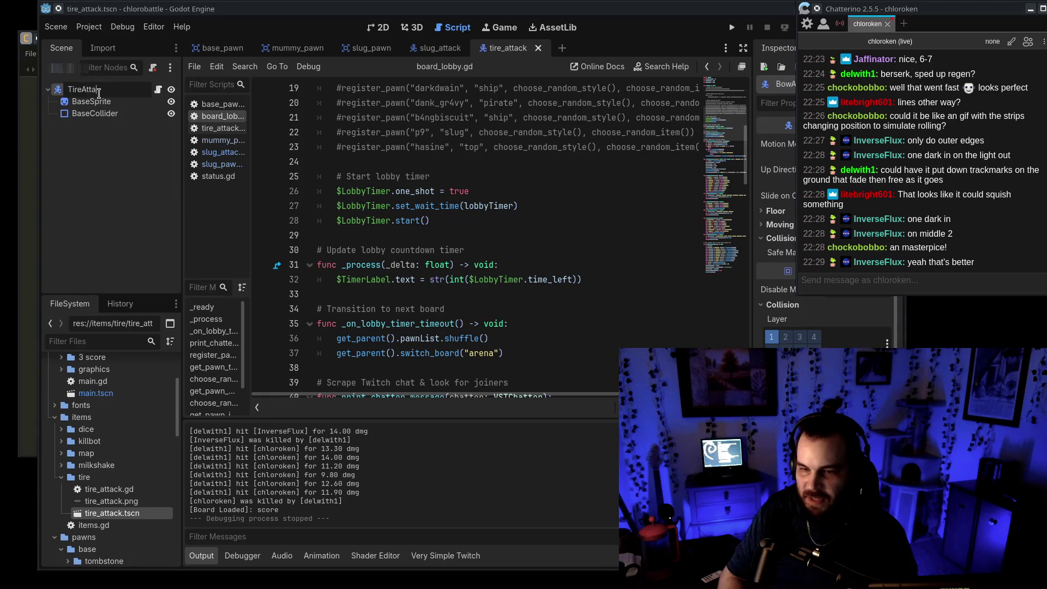
type("ck")
key("Return")
left_click(527, 163)
key("ctrl+s")
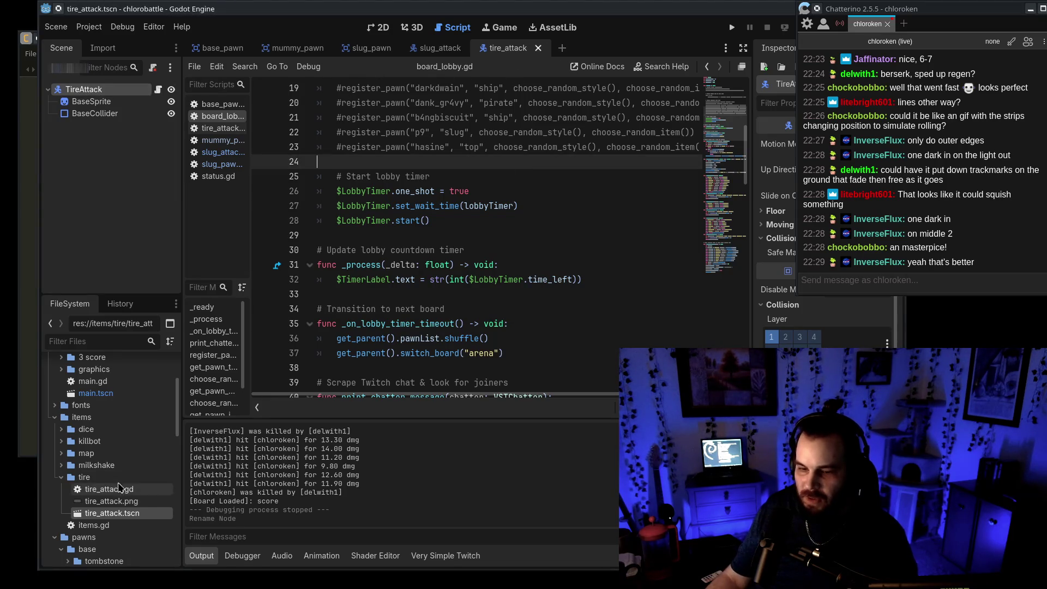
double_click(109, 490)
Step: Delete the stale destination comment and commented-out distFromCenter and boardRadius lines from tire_attack.gd
scroll(363, 293, "up", 10)
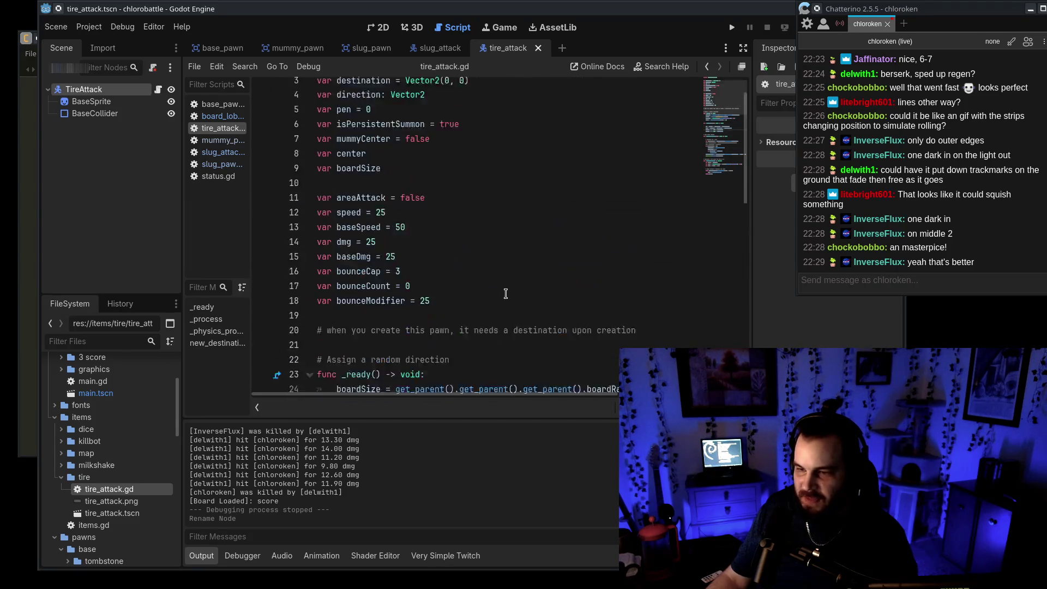
scroll(505, 293, "up", 2)
scroll(461, 299, "down", 7)
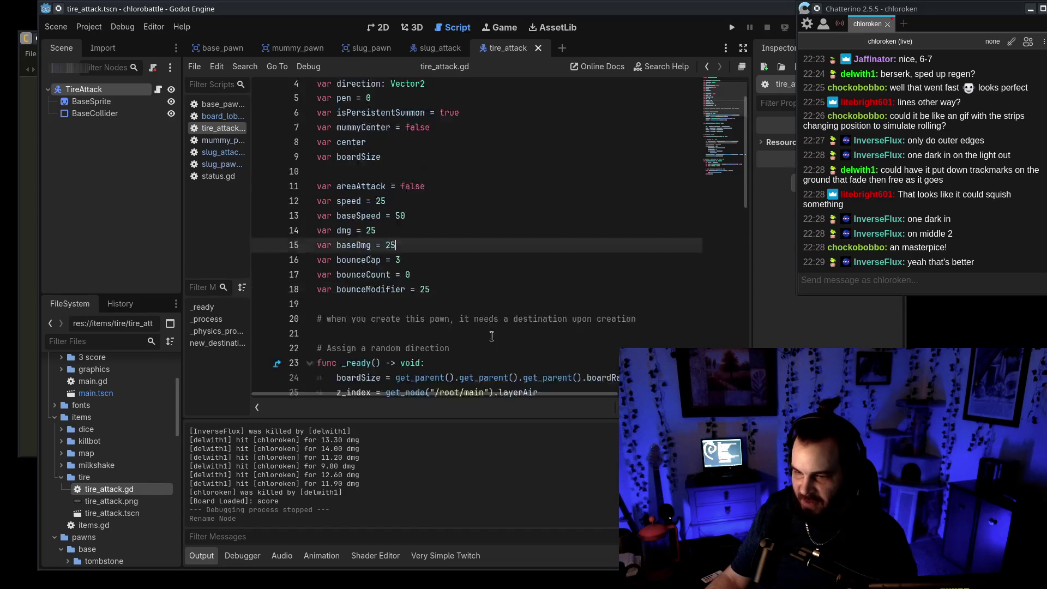
scroll(577, 223, "up", 2)
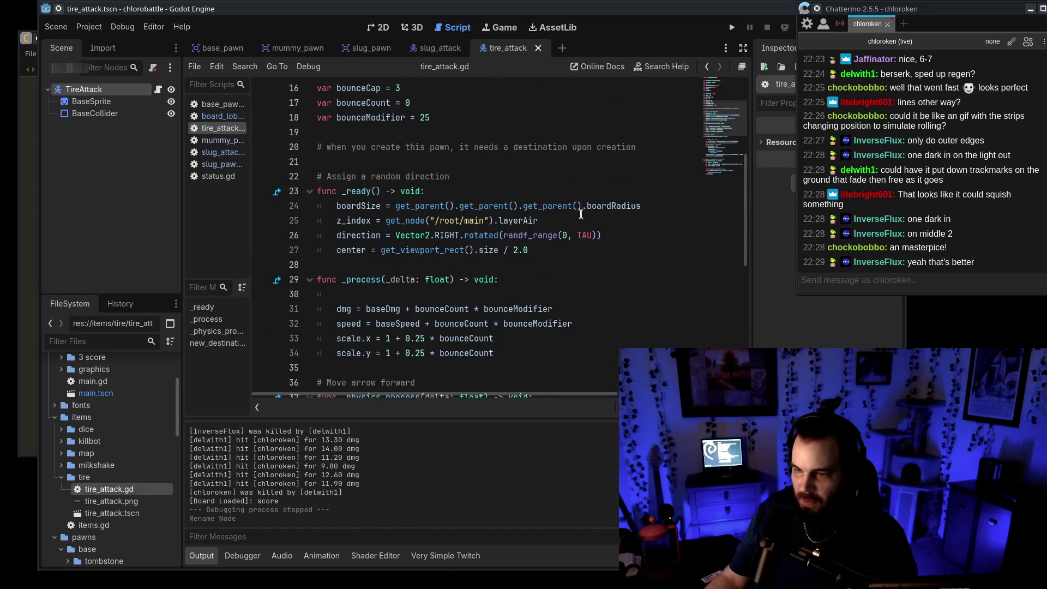
left_click_drag(642, 162, 642, 136)
key("BackSpace")
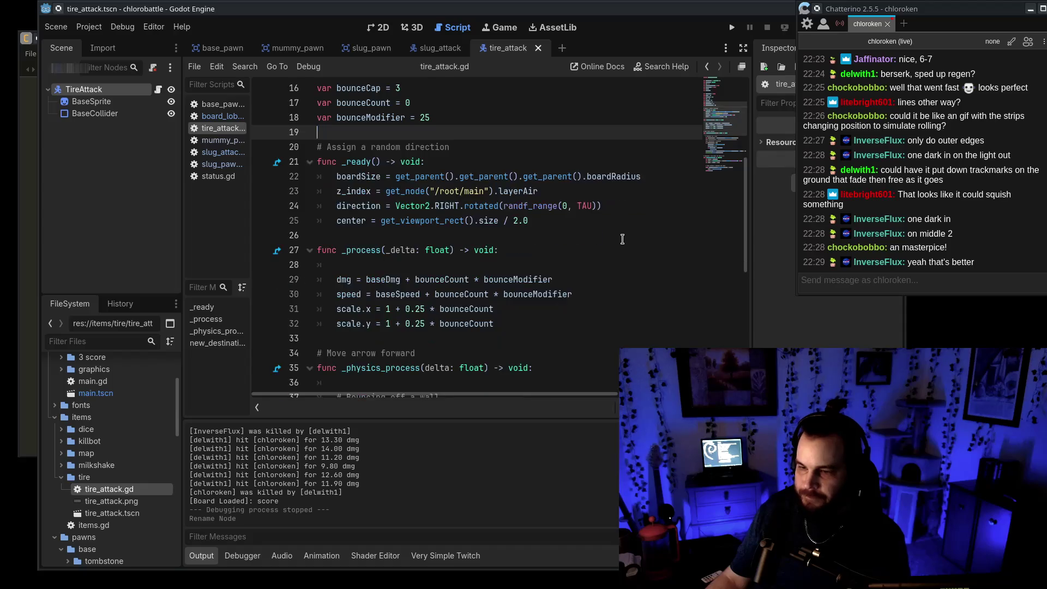
scroll(600, 153, "down", 4)
left_click(581, 147)
mouse_move(593, 262)
left_mouse_down()
mouse_move(660, 250)
mouse_move(667, 235)
left_mouse_up()
key("BackSpace")
scroll(625, 261, "down", 3)
left_click(498, 190)
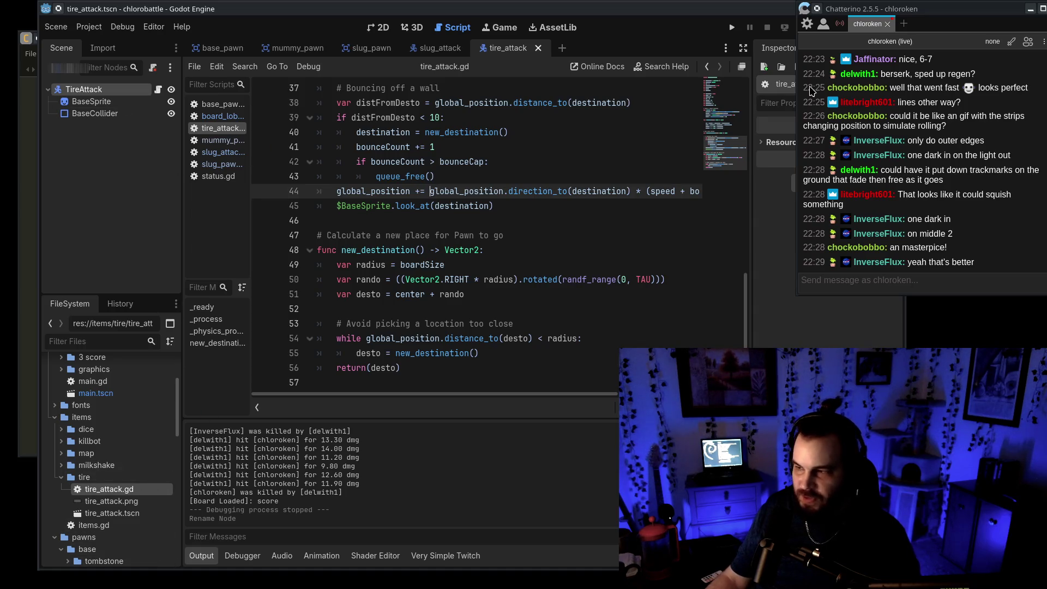
Step: Close the mummy_pawn, slug_pawn, slug_attack and tire_attack scene tabs
left_click_drag(836, 16, 857, 54)
middle_click(305, 49)
middle_click(295, 49)
middle_click(292, 49)
middle_click(280, 52)
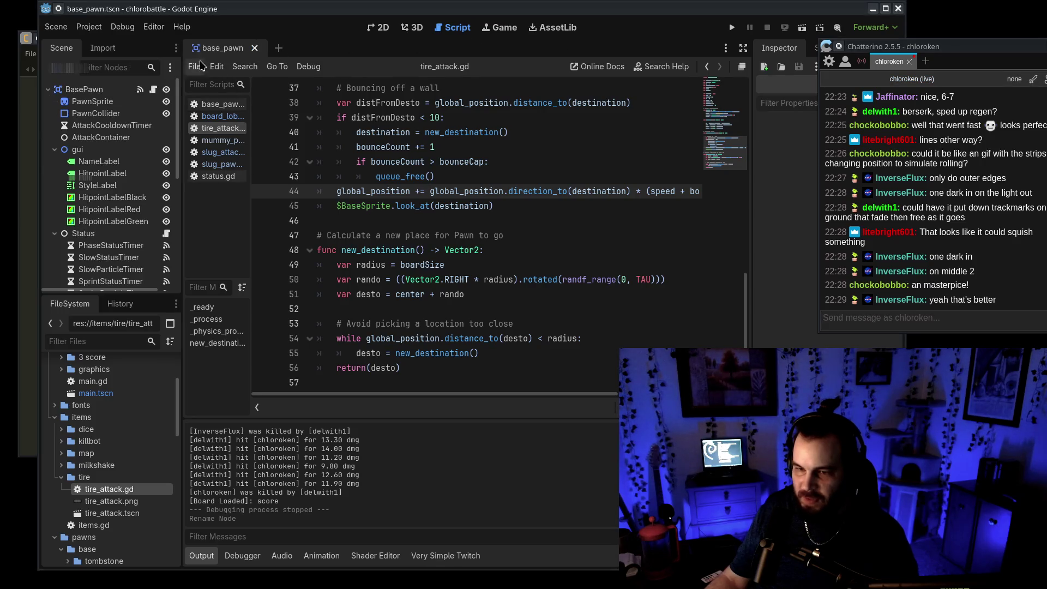
Step: Inspect the BasePawn and Items nodes and items.gd to locate the exported item properties
left_click(84, 89)
scroll(725, 158, "up", 1)
left_click_drag(883, 47, 981, 35)
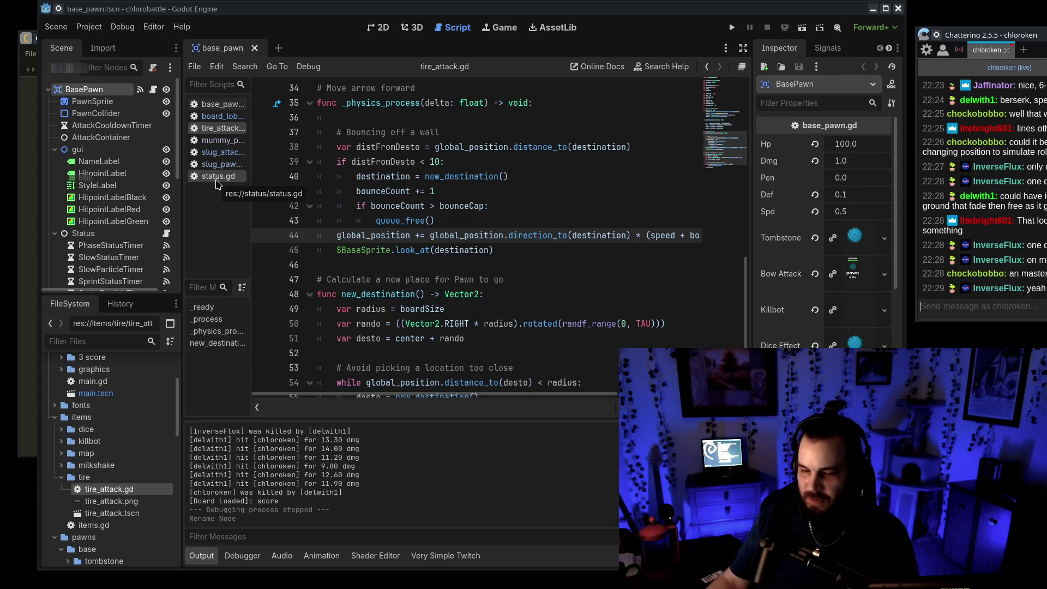
double_click(94, 525)
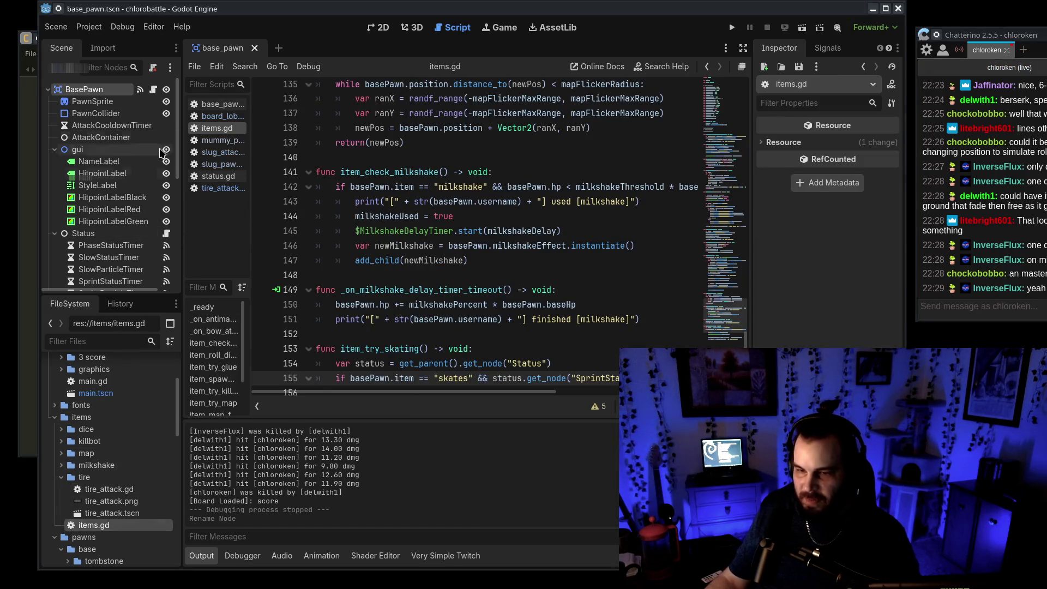
scroll(111, 253, "down", 5)
left_click(82, 278)
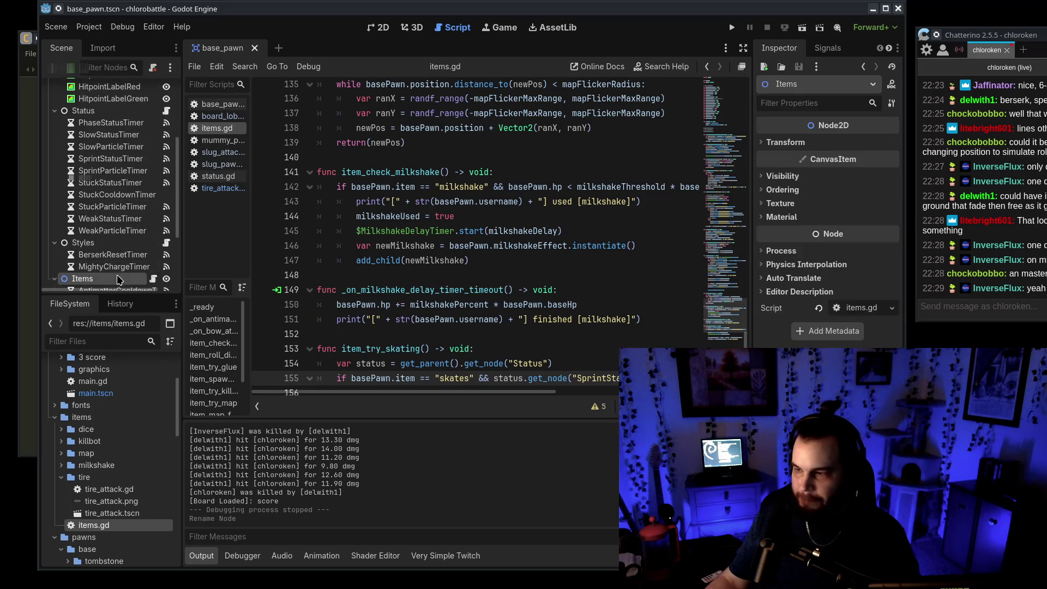
scroll(84, 94, "up", 5)
left_click(84, 90)
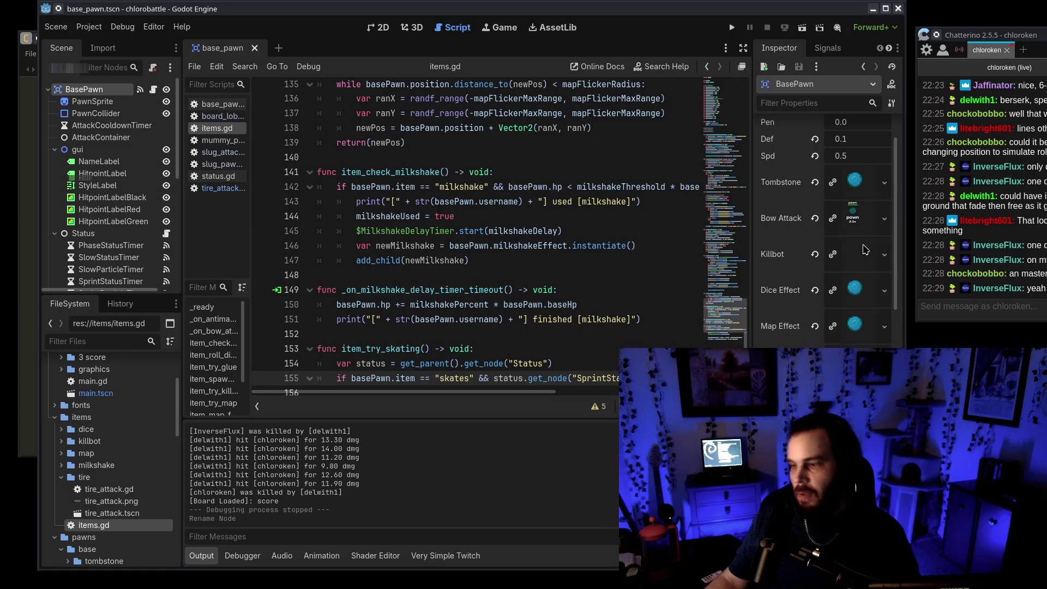
scroll(715, 210, "up", 20)
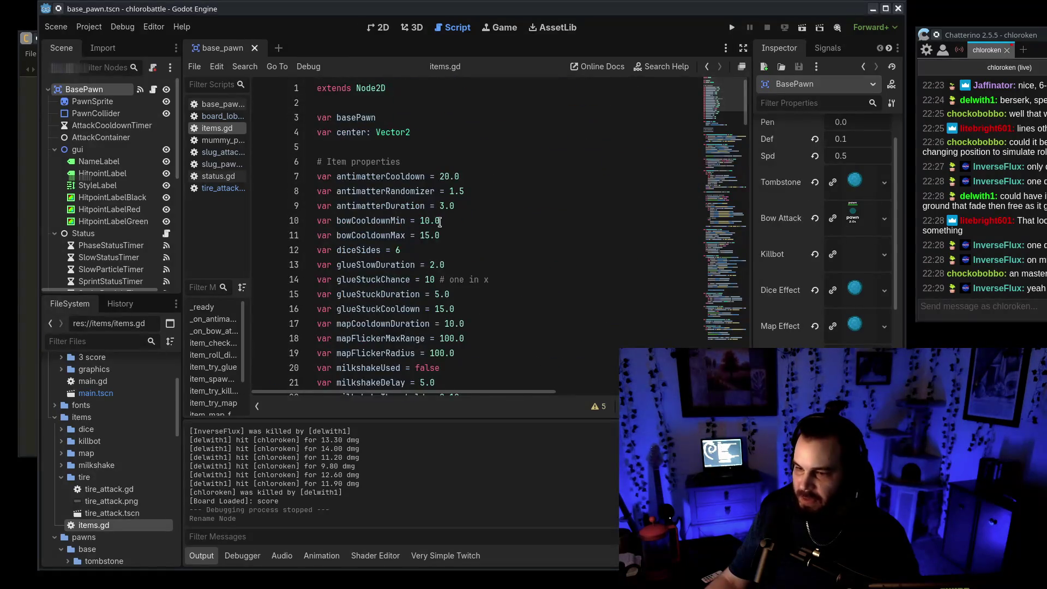
scroll(265, 121, "down", 4)
Step: Rename the bowAttack export to tireAttack in base_pawn.gd and move it after milkshakeEffect
left_click(216, 103)
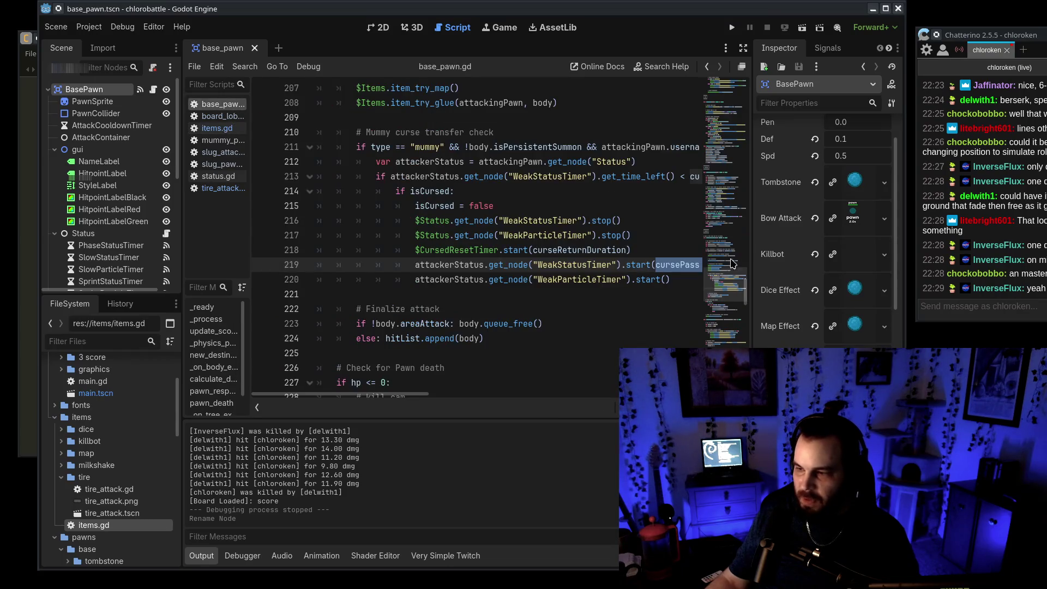
scroll(732, 259, "up", 20)
scroll(372, 192, "down", 3)
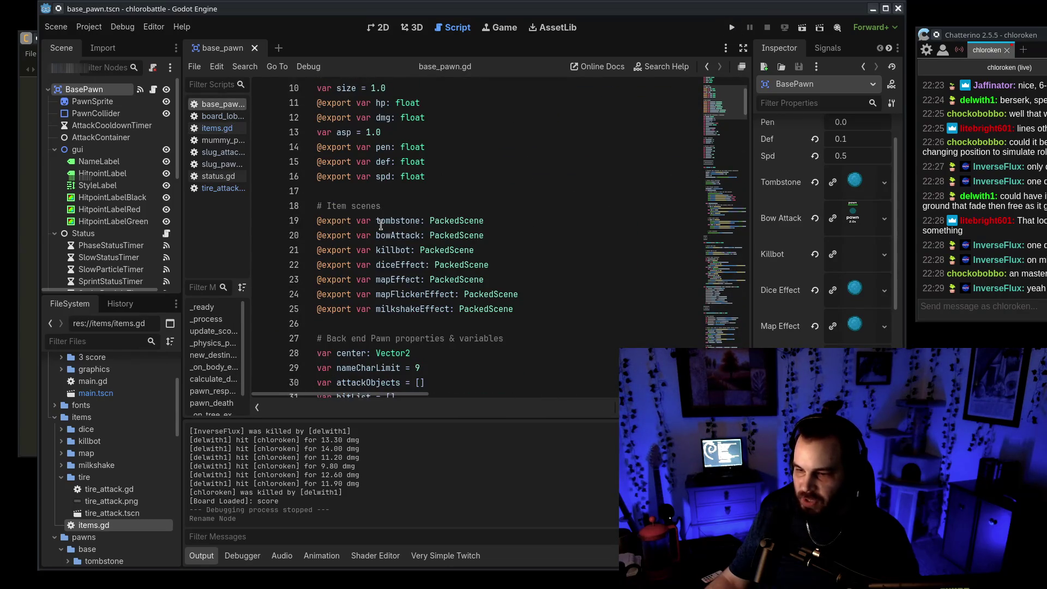
left_click_drag(376, 236, 391, 238)
type("tire")
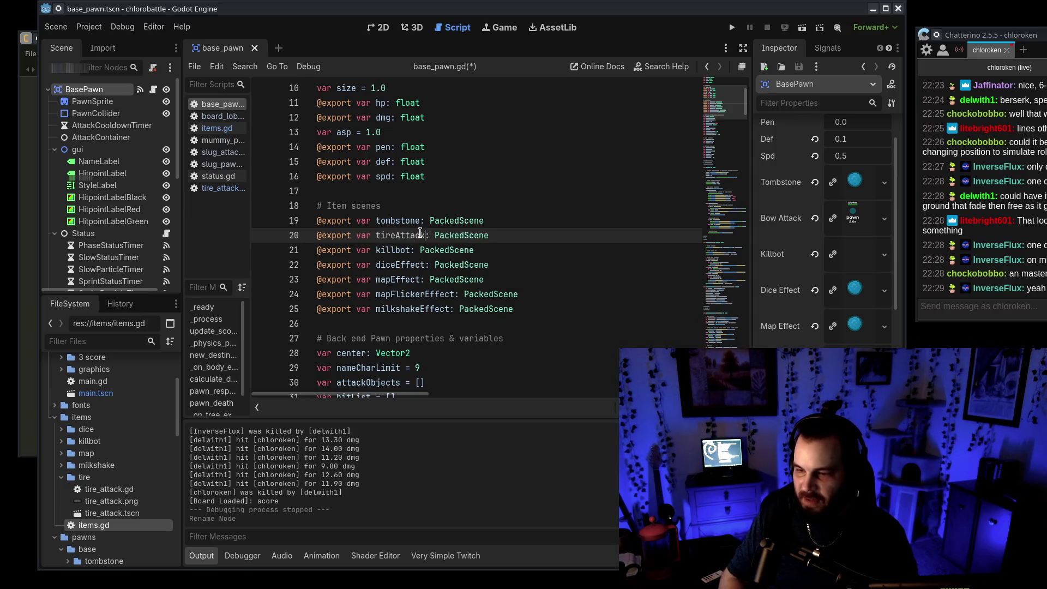
key("ctrl+s")
left_click_drag(491, 236, 498, 227)
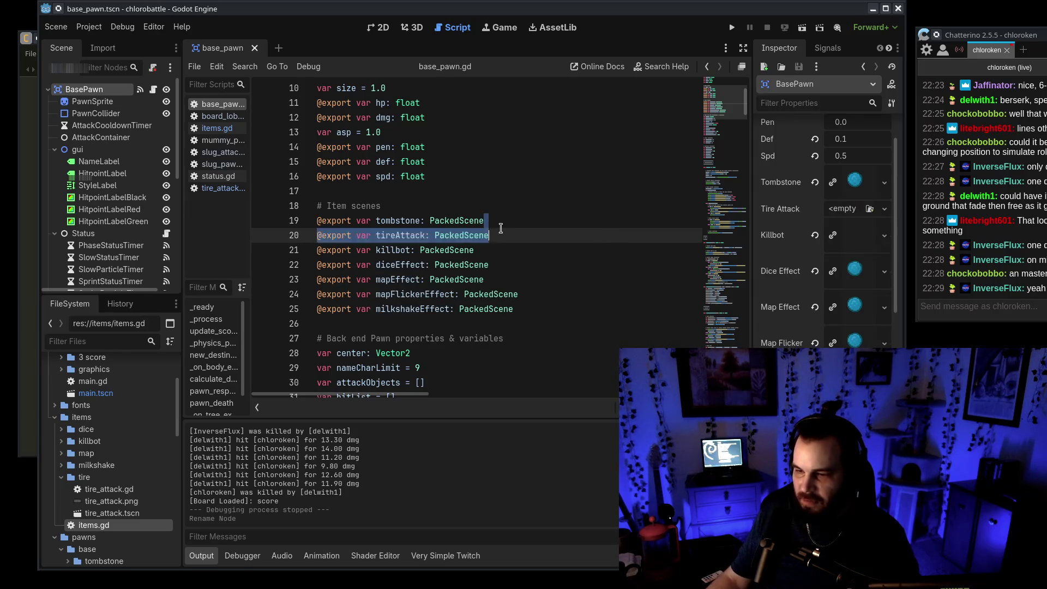
key("ctrl+x")
key("Down")
key("Down")
key("Down")
key("ctrl+v")
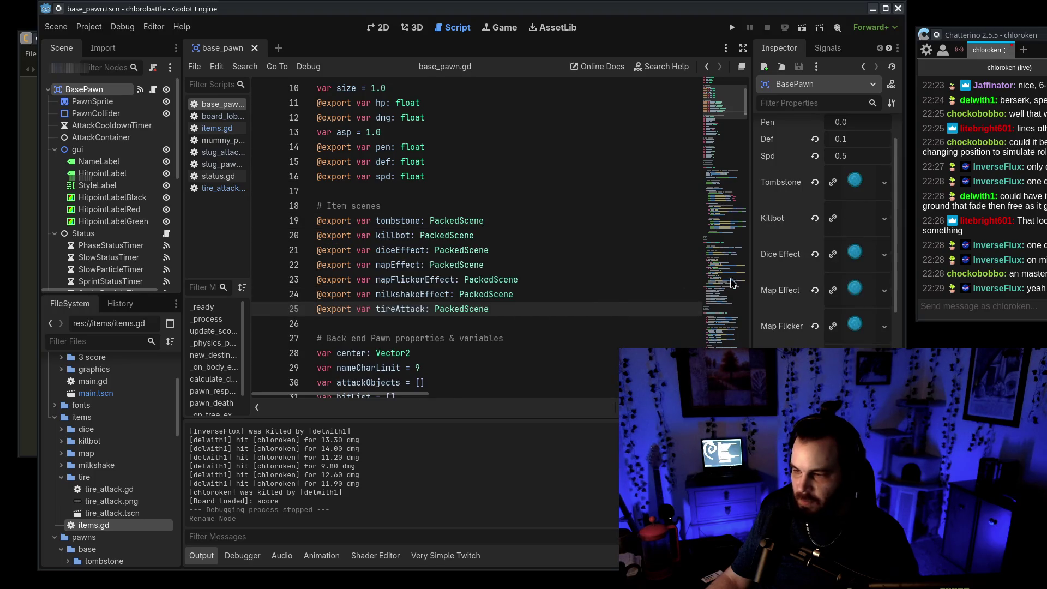
Step: Set BasePawn's Tire Attack property to tire_attack.tscn
mouse_move(125, 513)
left_mouse_down()
mouse_move(382, 382)
mouse_move(851, 338)
mouse_move(855, 397)
left_mouse_up()
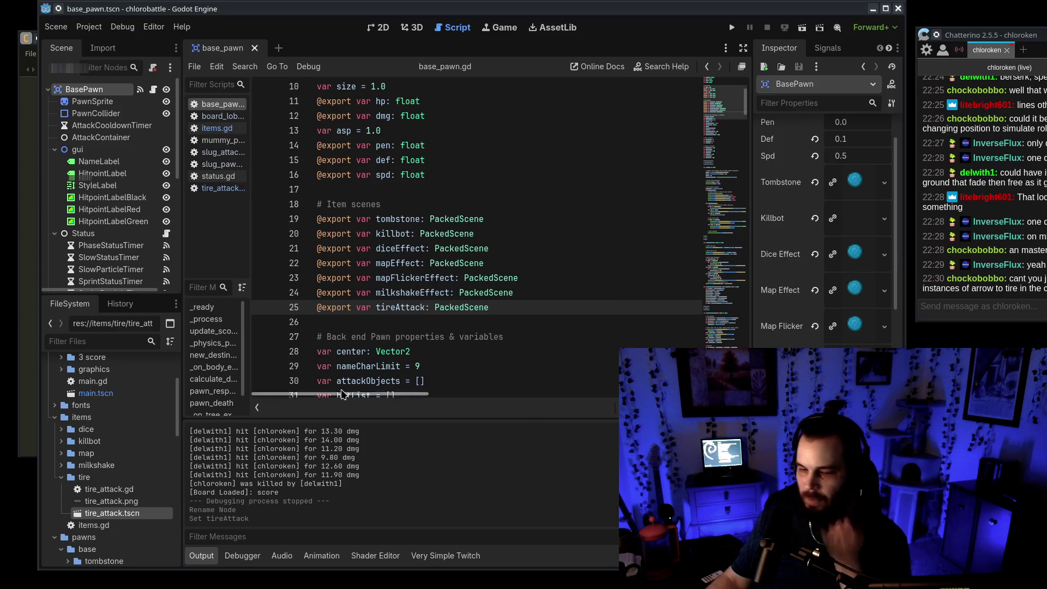
scroll(851, 229, "down", 5)
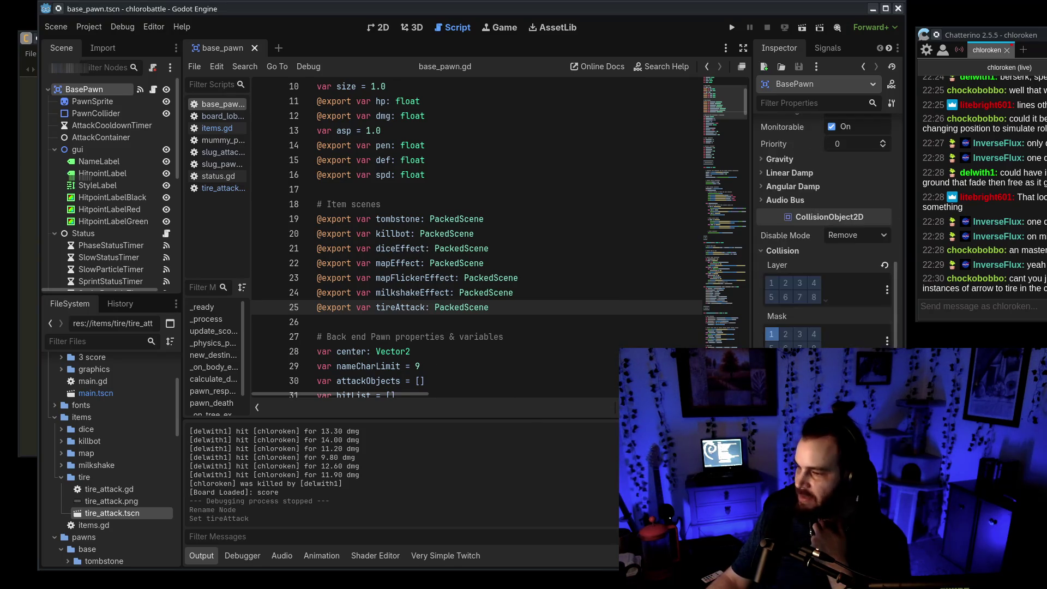
scroll(847, 201, "up", 2)
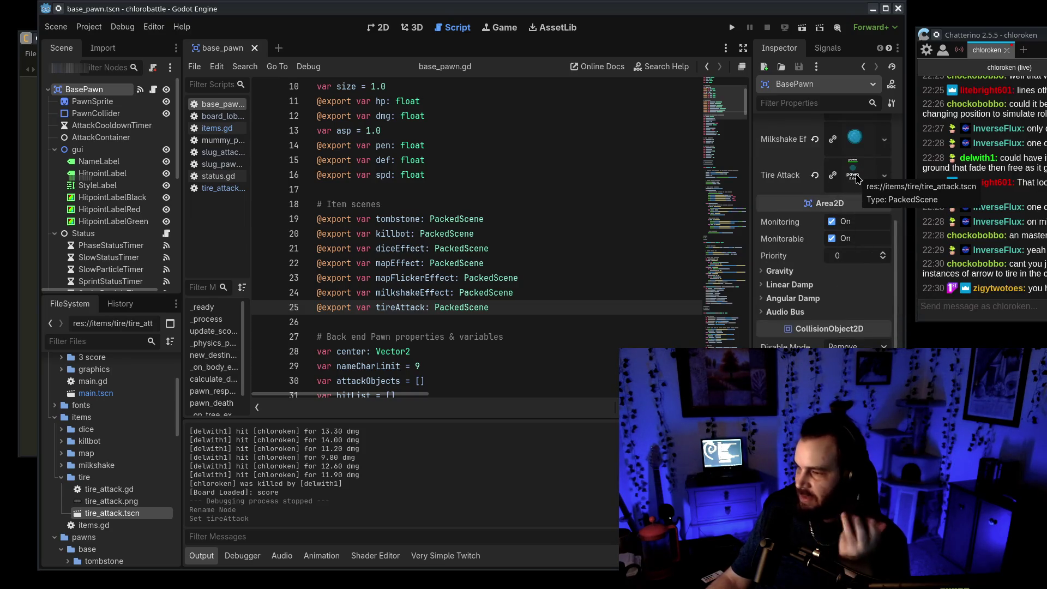
left_click_drag(988, 35, 788, 52)
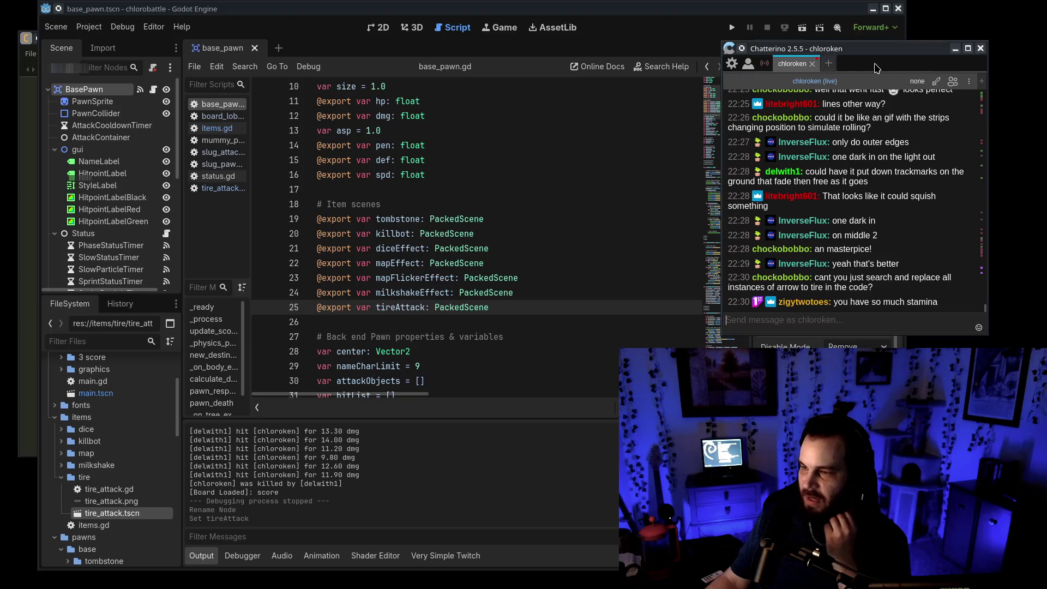
left_click_drag(878, 68, 1040, 141)
left_click(569, 324)
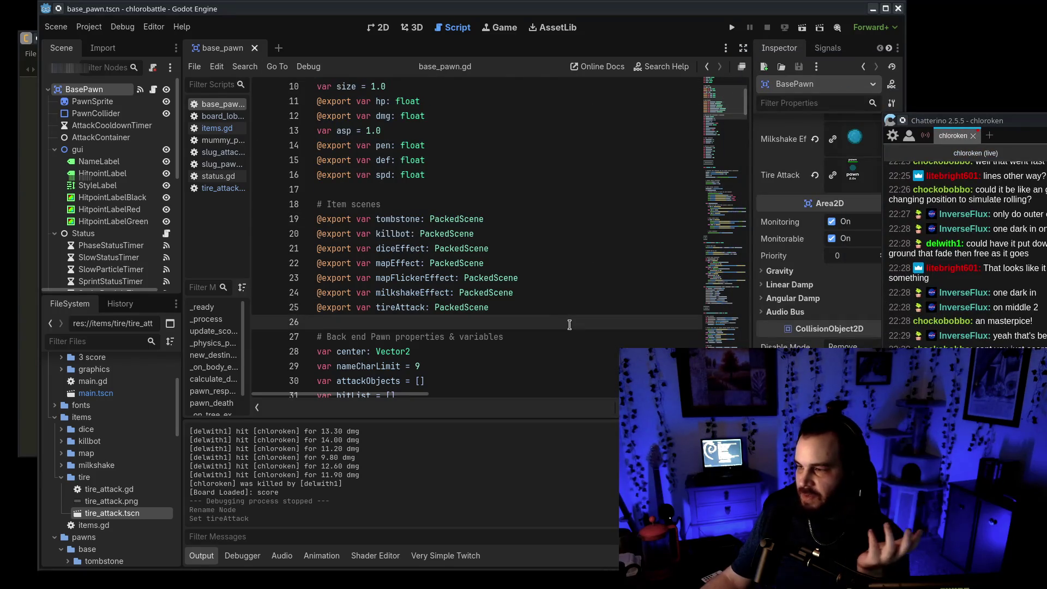
mouse_move(976, 121)
left_mouse_down()
mouse_move(821, 72)
mouse_move(831, 76)
left_mouse_up()
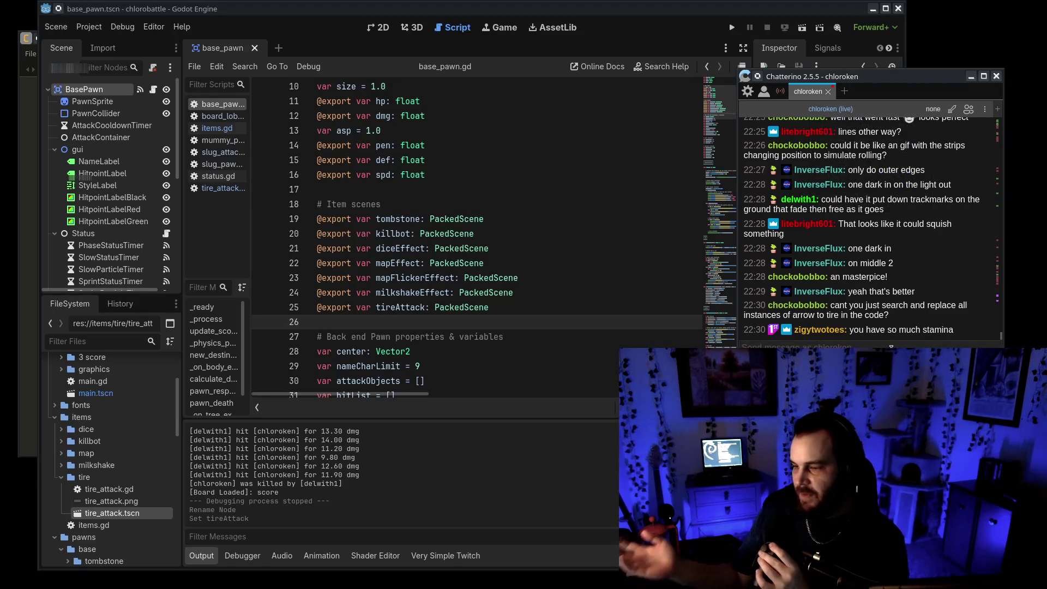
left_click(491, 233)
left_click(221, 70)
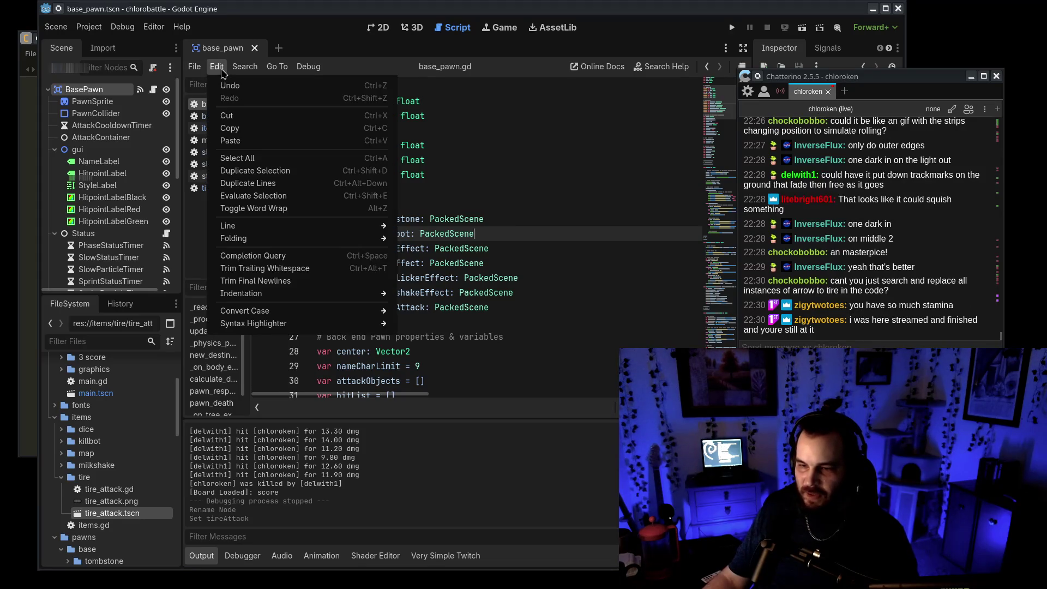
mouse_move(235, 70)
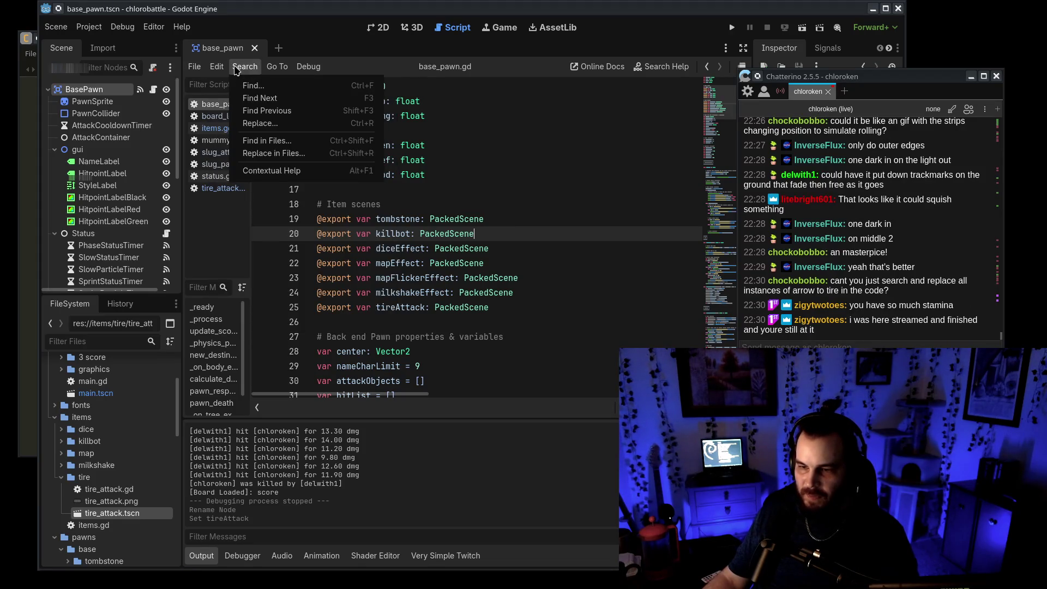
left_click(467, 279)
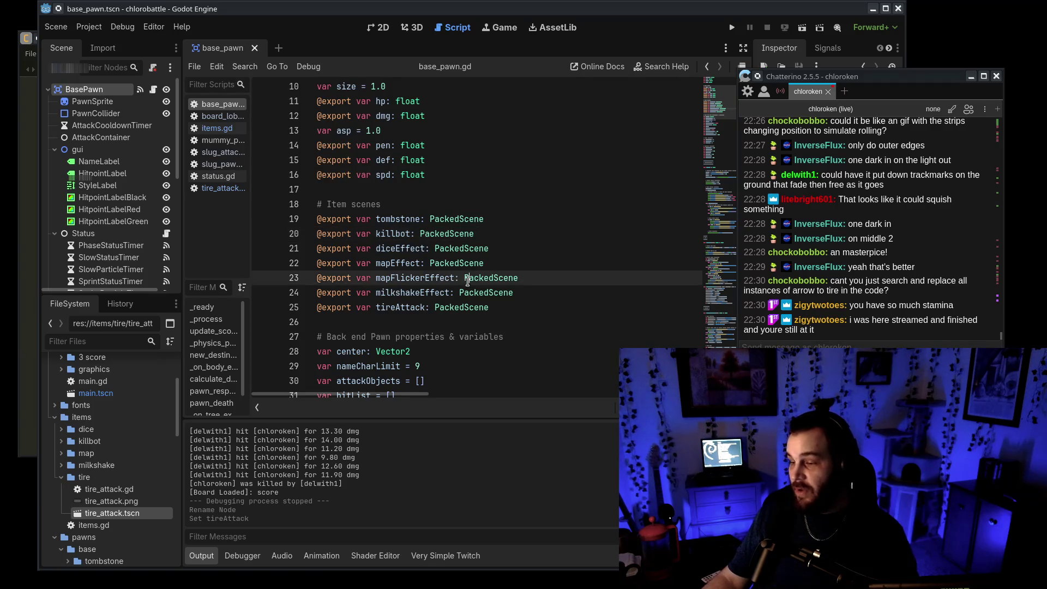
left_click(901, 307)
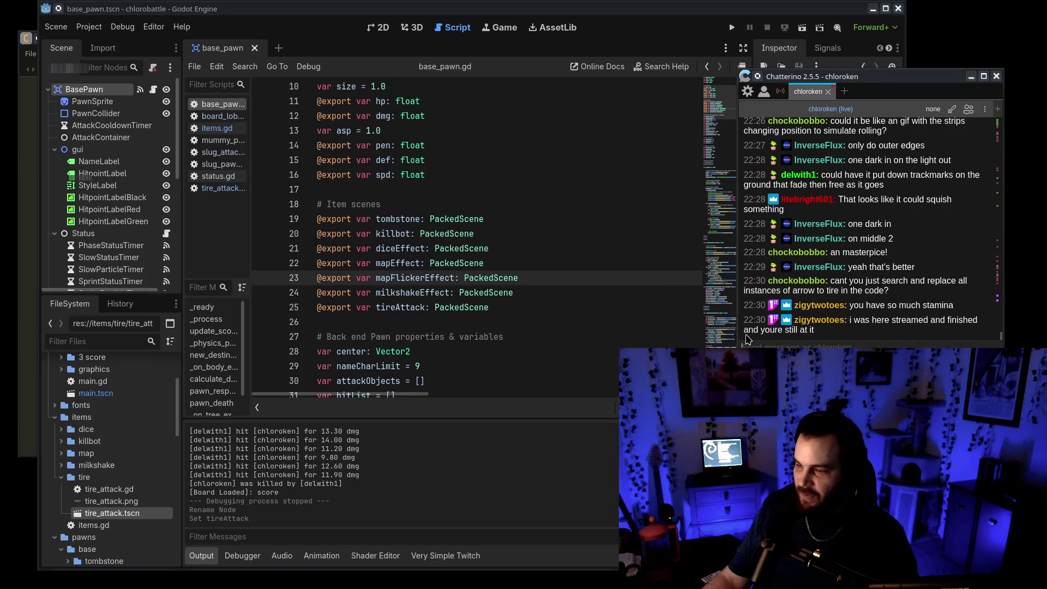
scroll(496, 325, "down", 15)
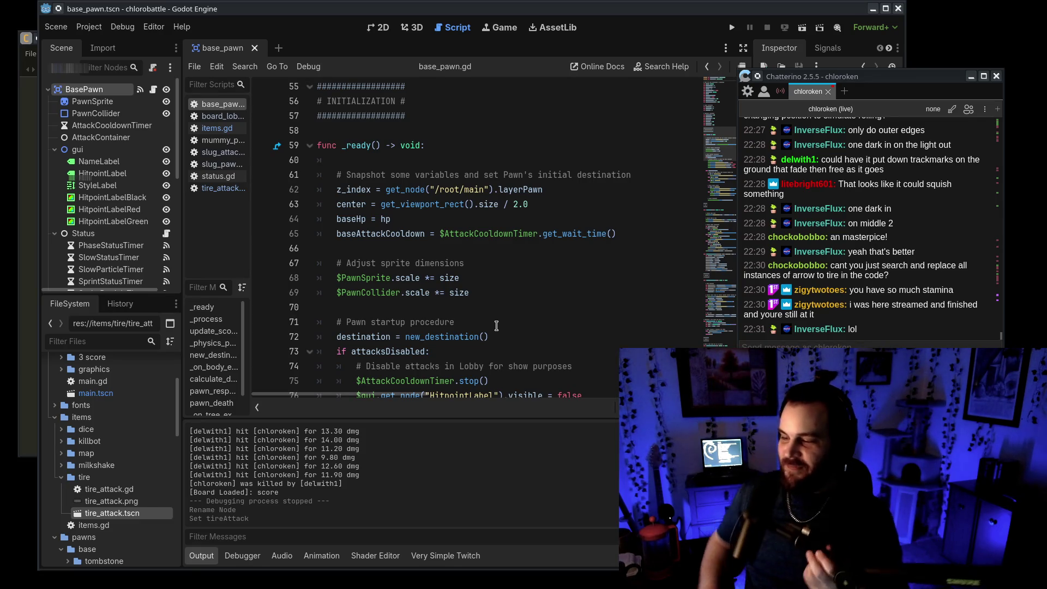
Step: Review the milkshakeEffect and tireAttack properties in base_pawn.gd's _ready function
left_click(440, 258)
scroll(440, 258, "down", 1)
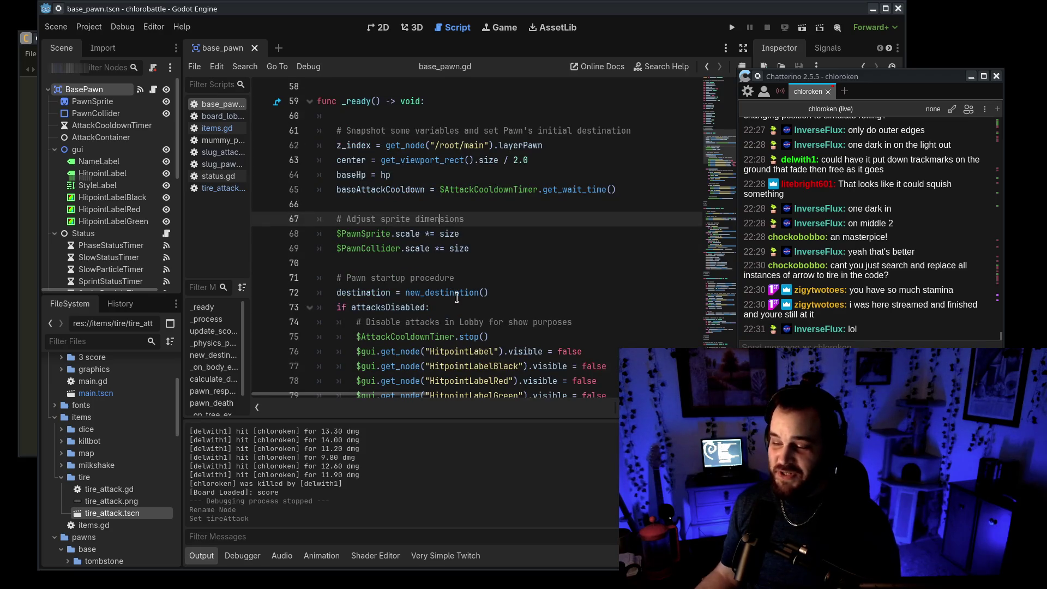
scroll(458, 297, "down", 19)
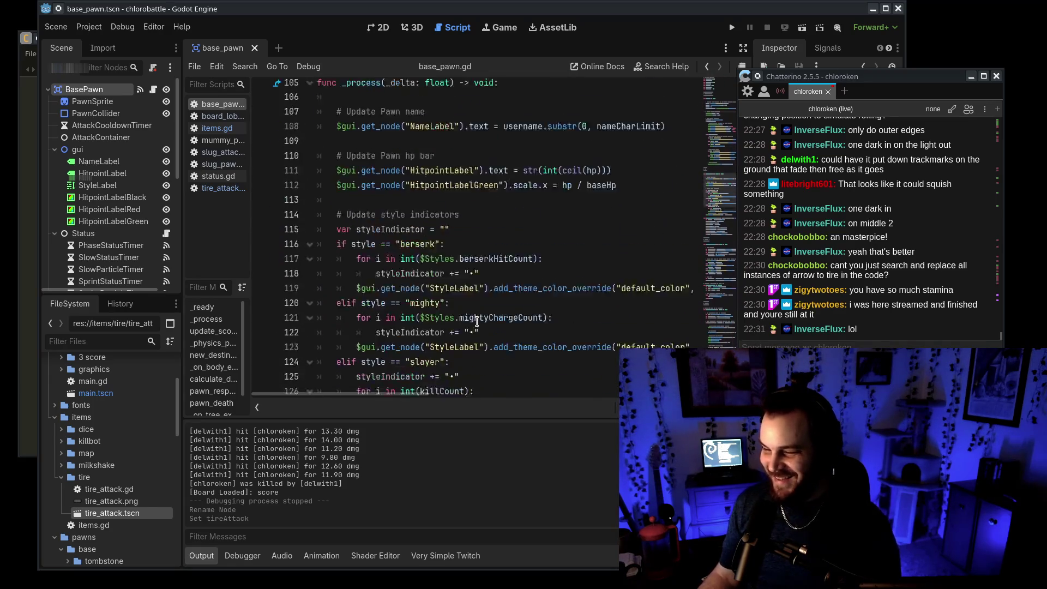
left_click_drag(835, 76, 848, 82)
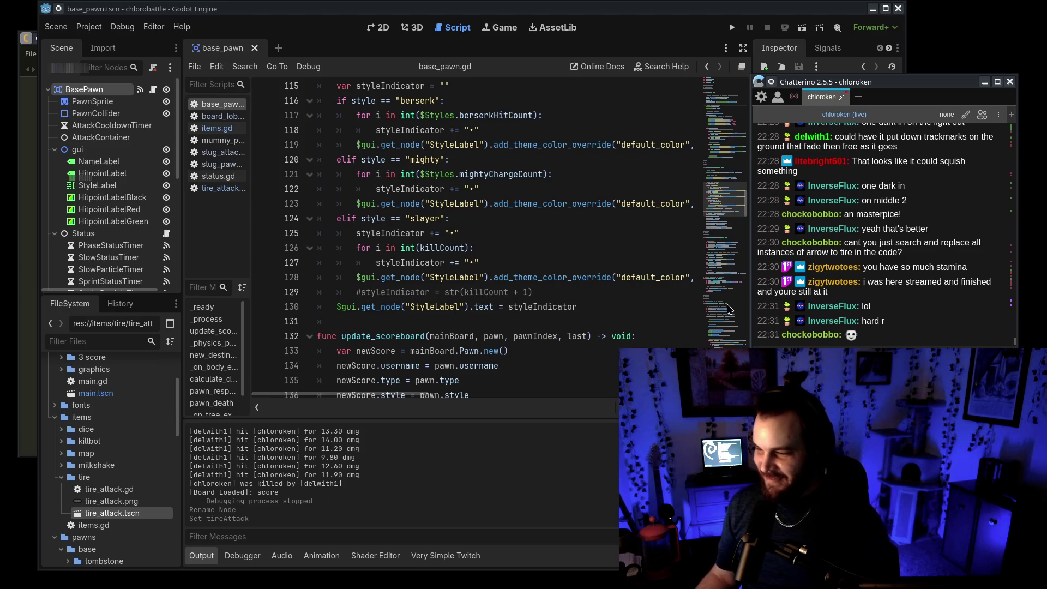
mouse_move(725, 223)
left_mouse_down()
mouse_move(725, 345)
mouse_move(722, 100)
mouse_move(731, 270)
left_mouse_up()
double_click(401, 265)
double_click(402, 276)
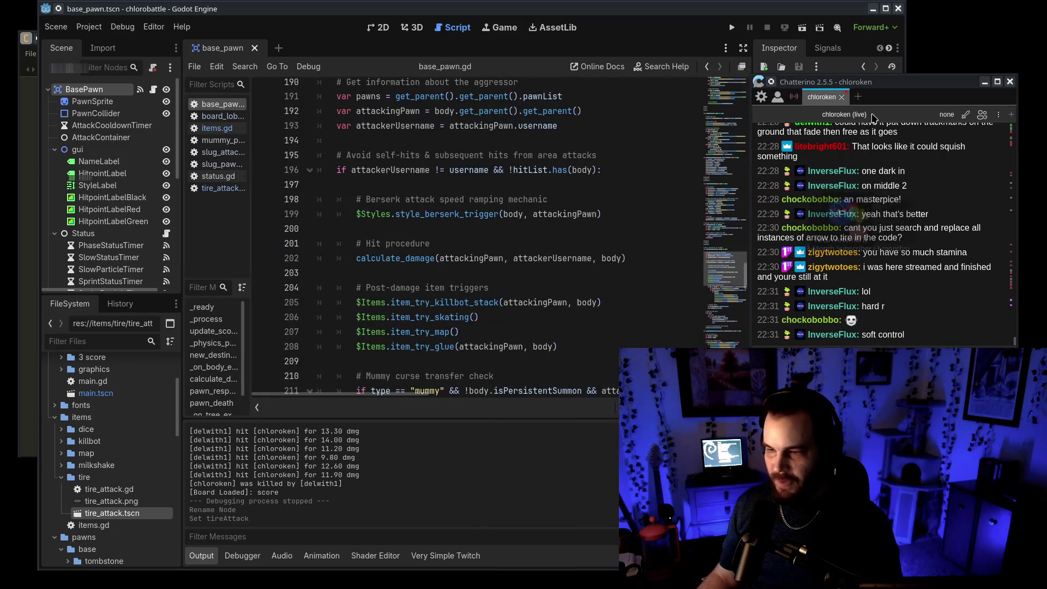
left_click_drag(857, 81, 956, 76)
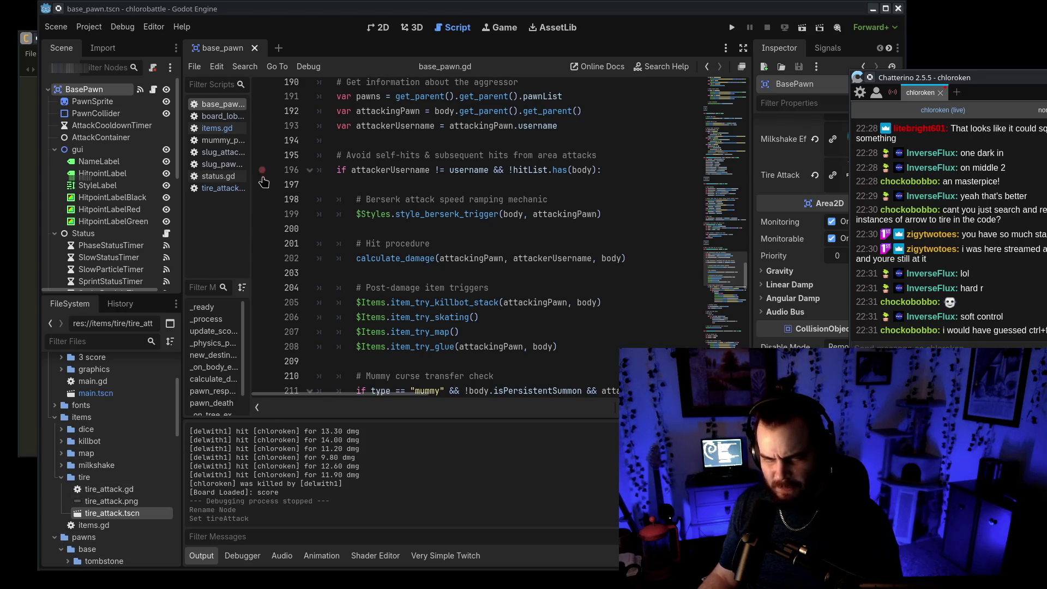
scroll(122, 238, "down", 5)
scroll(122, 239, "down", 3)
Step: Select the Items node in the Scene dock and bring up its items.gd script
left_click_drag(82, 178, 244, 395)
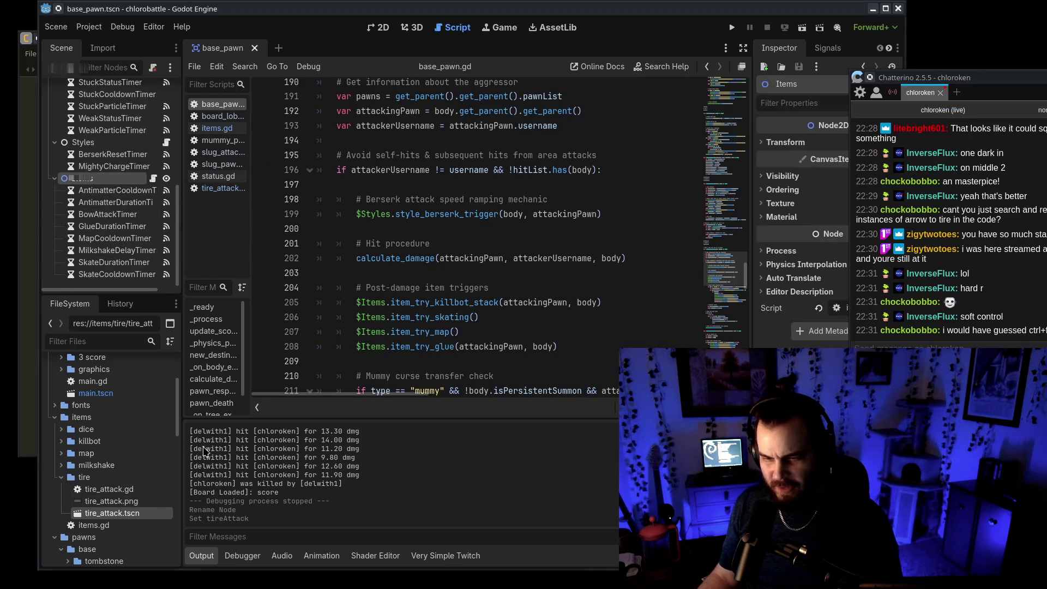
left_click(225, 128)
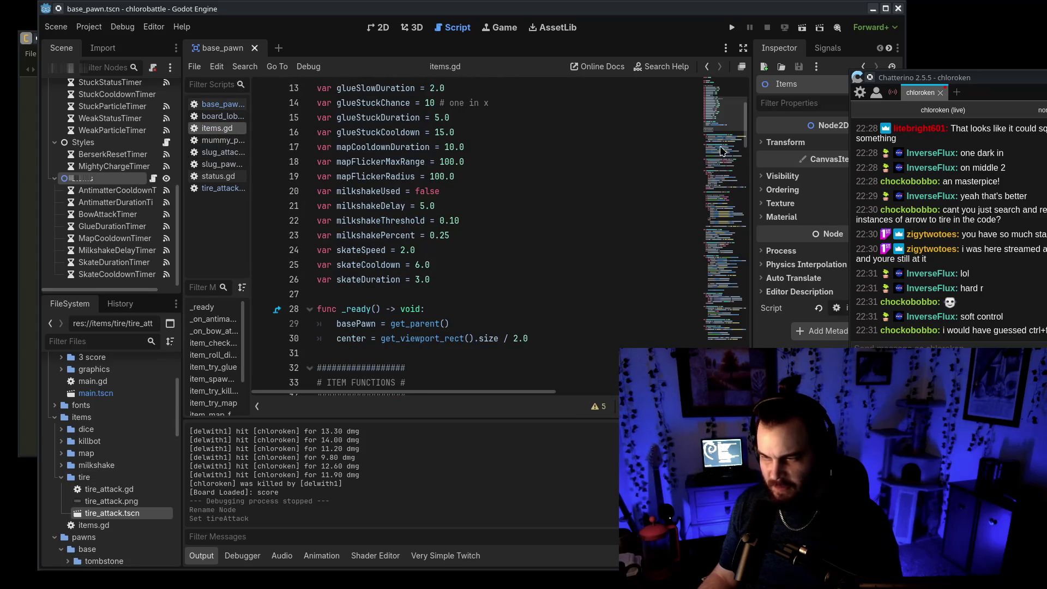
scroll(722, 137, "up", 3)
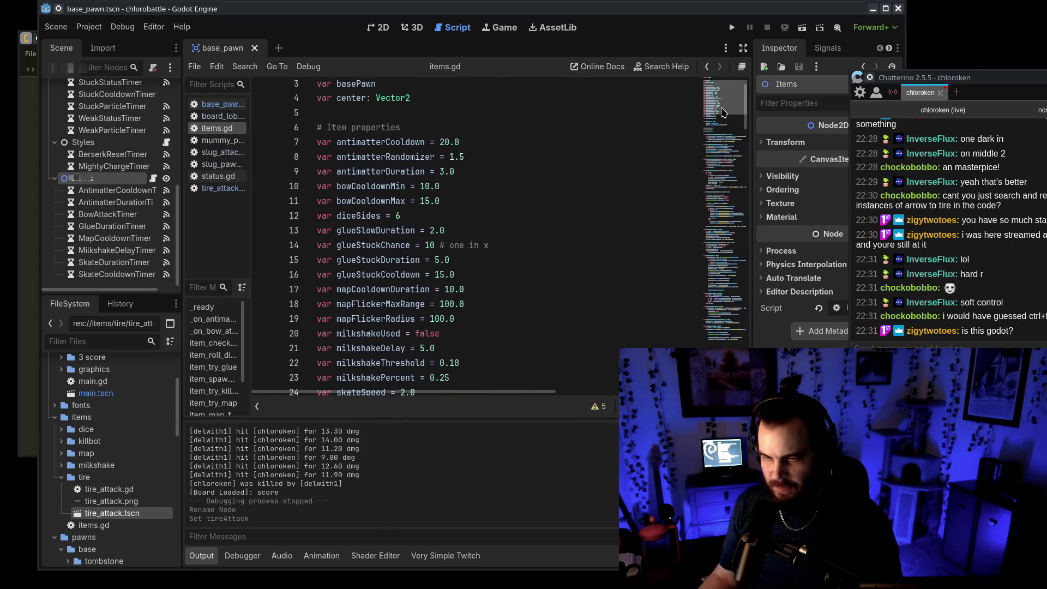
Step: Replace bowCooldownMin with tireCooldownMin and bowCooldownMax with tireCooldownMax in items.gd, then save
left_click(355, 186)
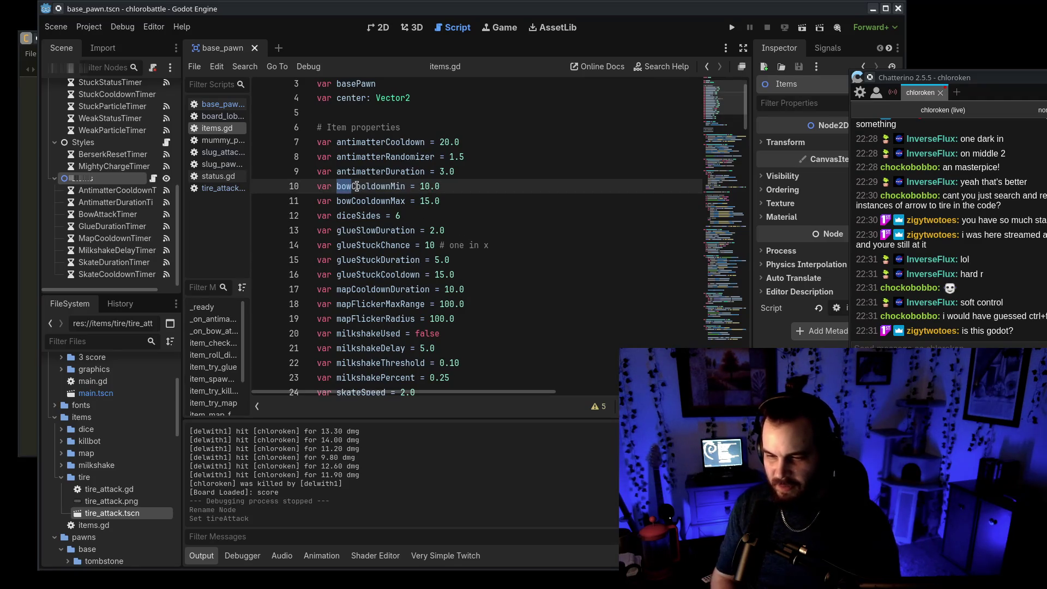
double_click(360, 186)
key("ctrl+r")
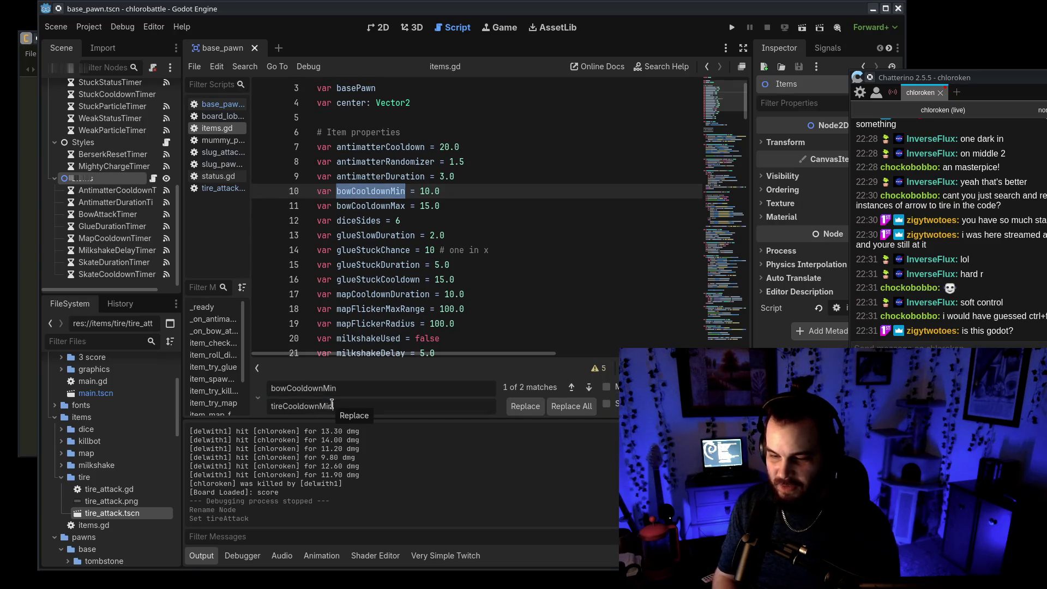
left_click(556, 413)
double_click(365, 210)
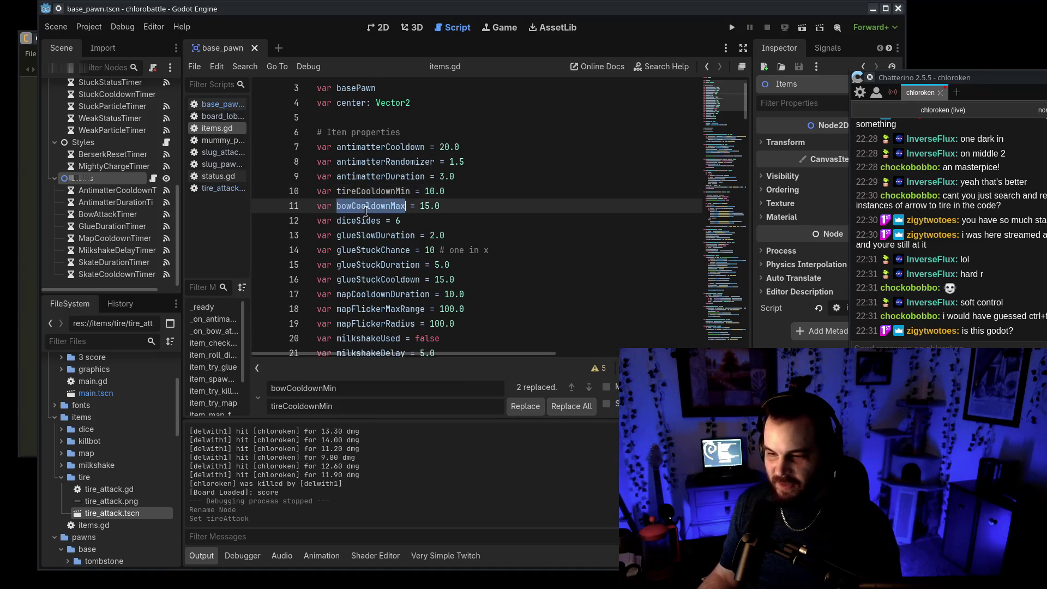
key("ctrl+r")
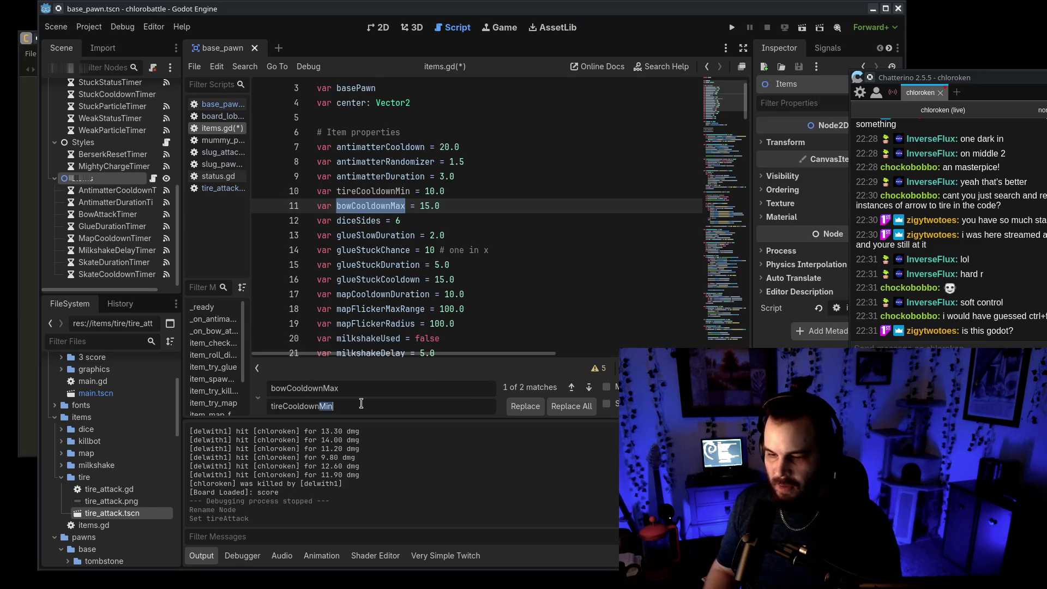
type("ax")
left_click(566, 413)
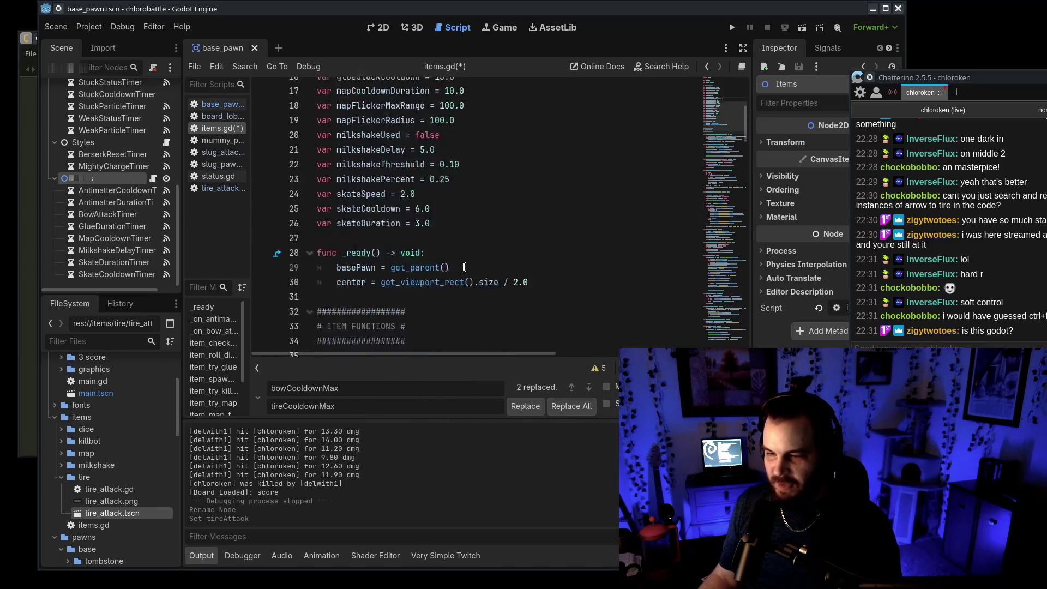
key("ctrl+s")
key("Escape")
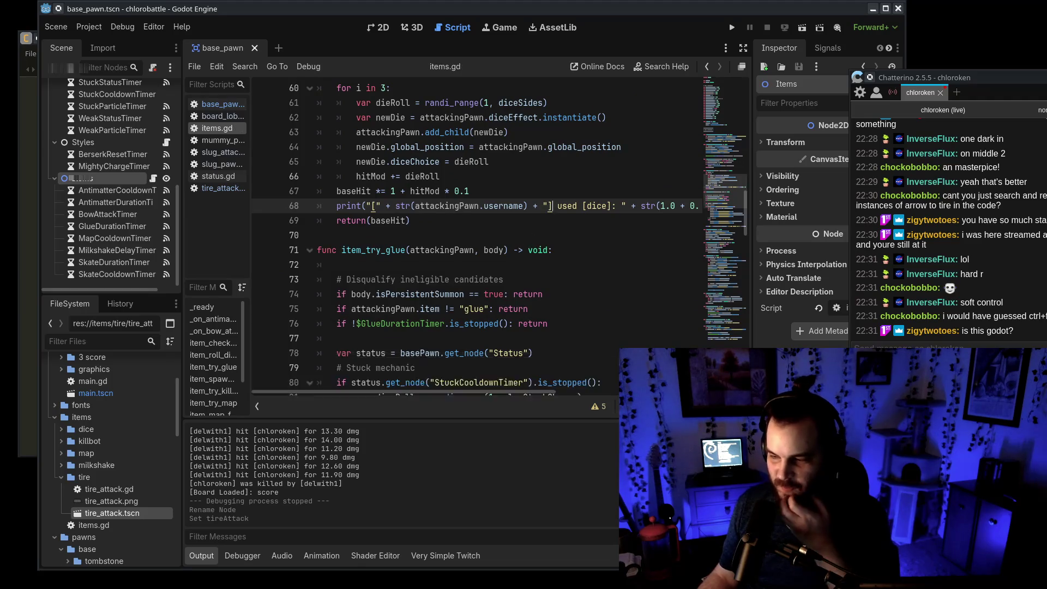
Step: Search items.gd for any remaining bowCooldownMax
scroll(608, 274, "down", 20)
scroll(592, 275, "down", 4)
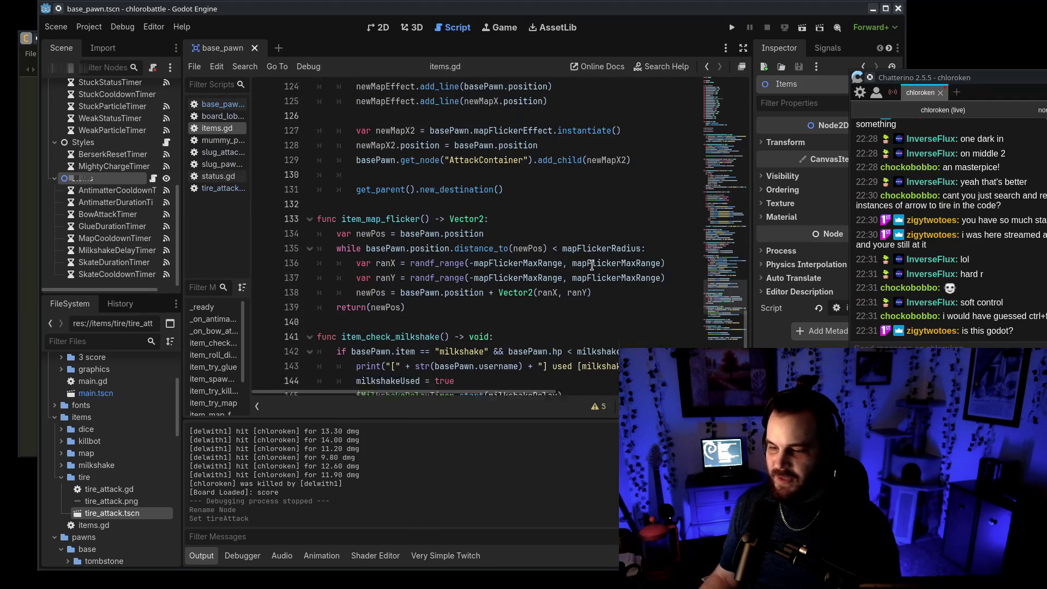
scroll(595, 272, "down", 2)
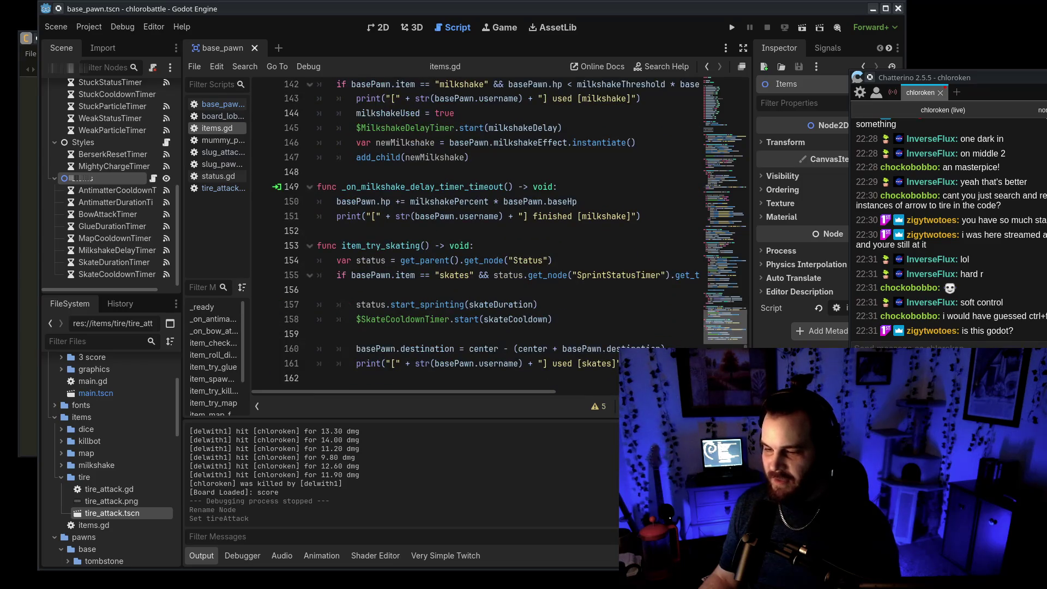
mouse_move(1001, 70)
left_mouse_down()
mouse_move(888, 75)
mouse_move(905, 88)
left_mouse_up()
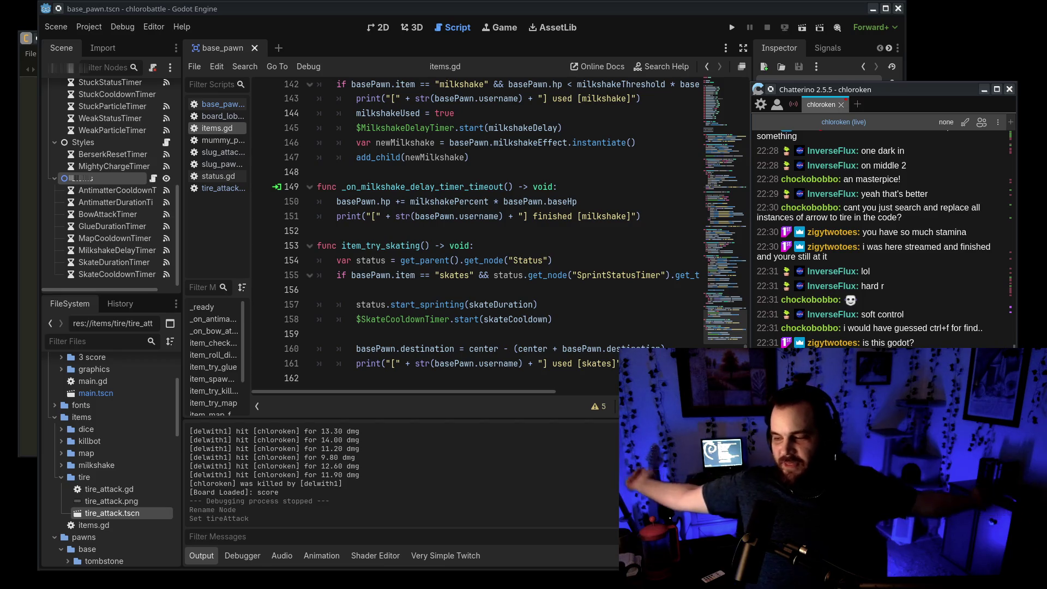
left_click(634, 334)
key("ctrl+f")
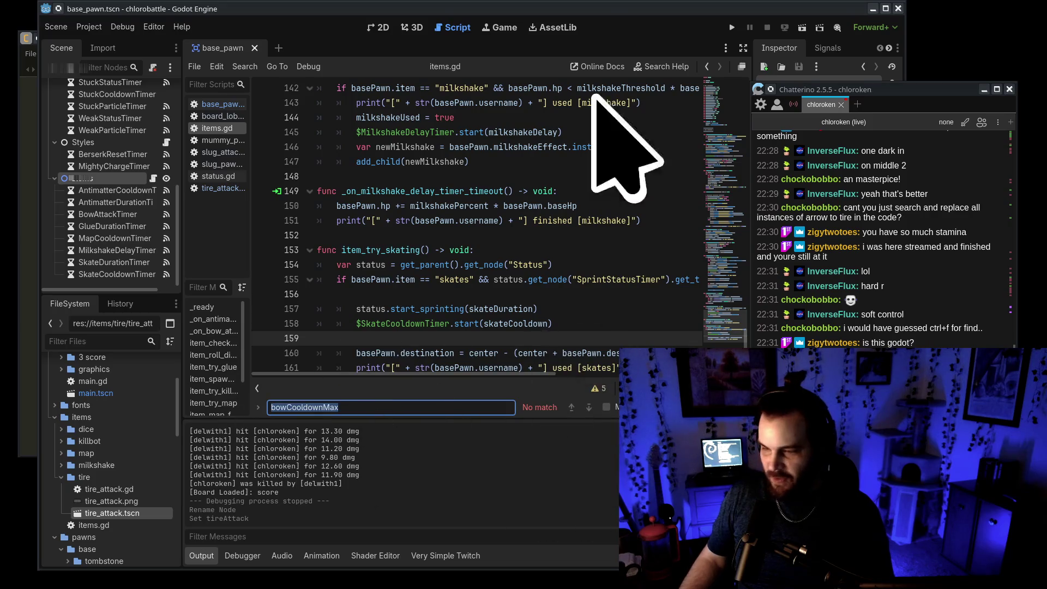
Step: Close the bowCooldownMax search and show board_lobby.gd from line 1
left_click_drag(594, 5, 349, 5)
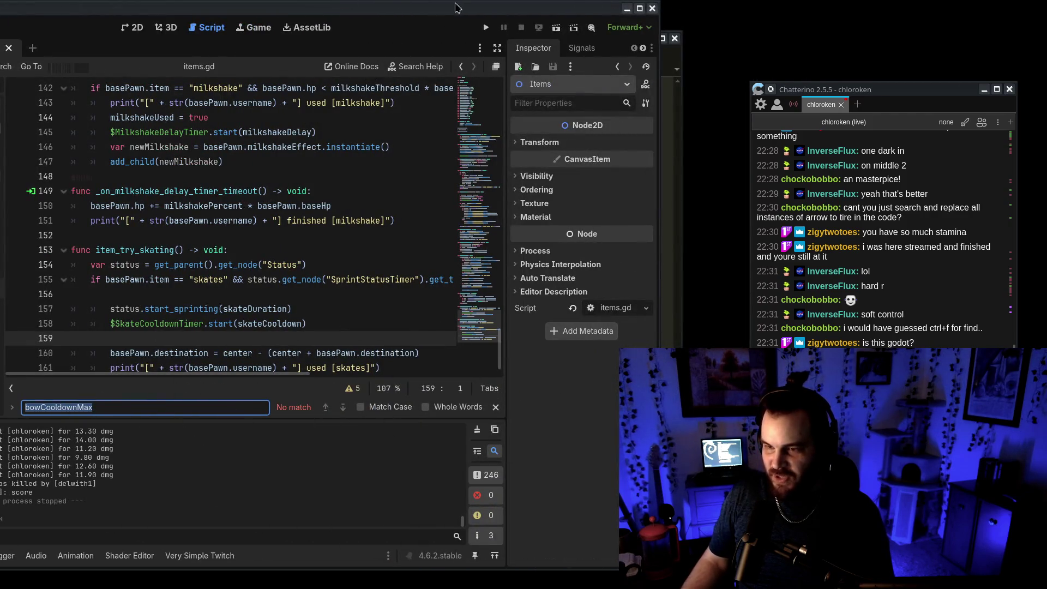
left_click_drag(460, 4, 591, 21)
left_click(127, 26)
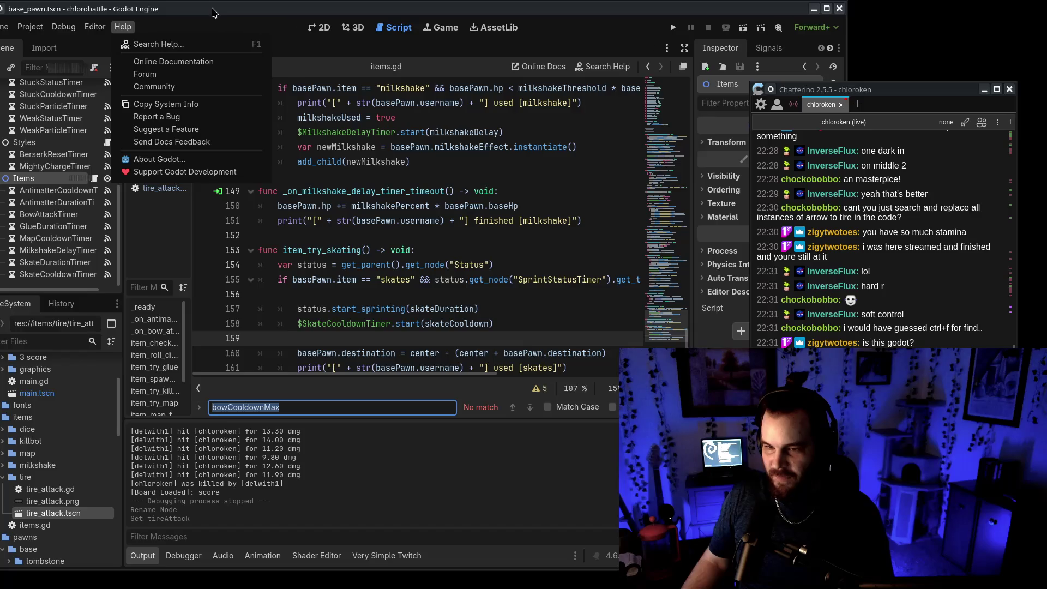
left_click(238, 63)
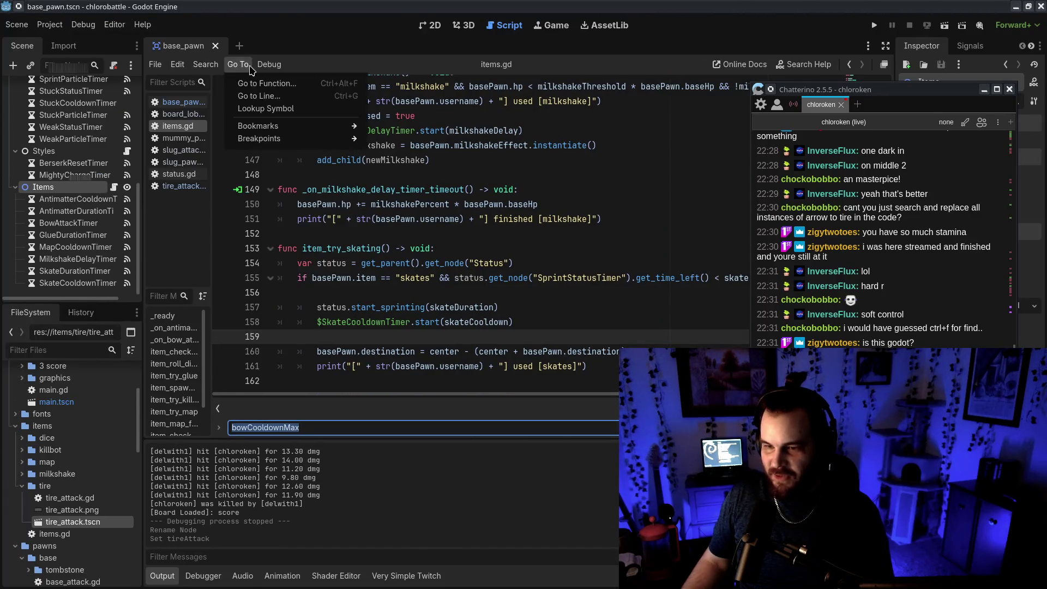
left_click(209, 61)
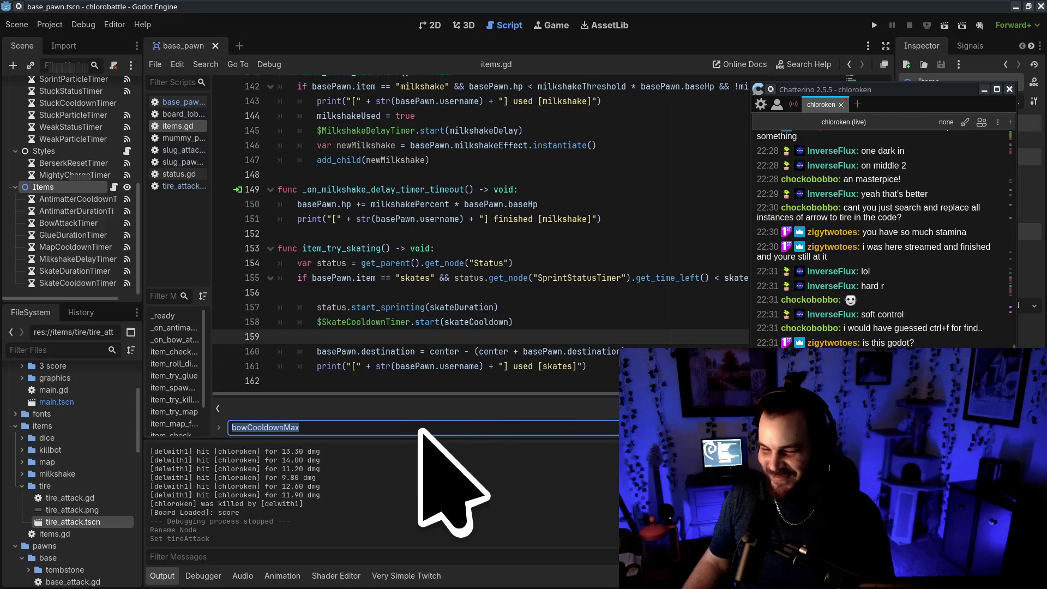
key("Escape")
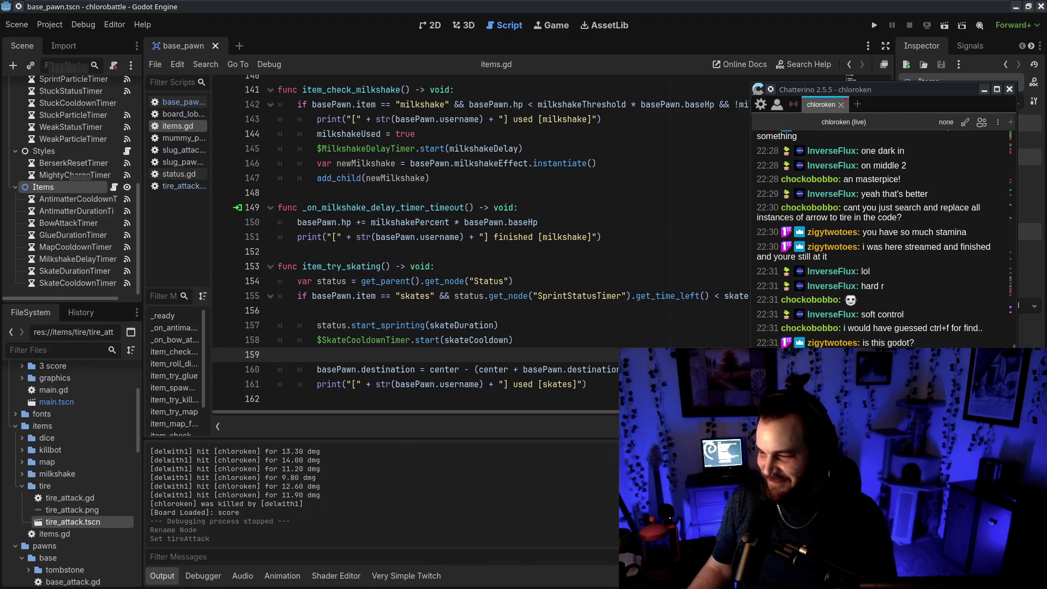
scroll(549, 265, "up", 13)
scroll(548, 265, "up", 20)
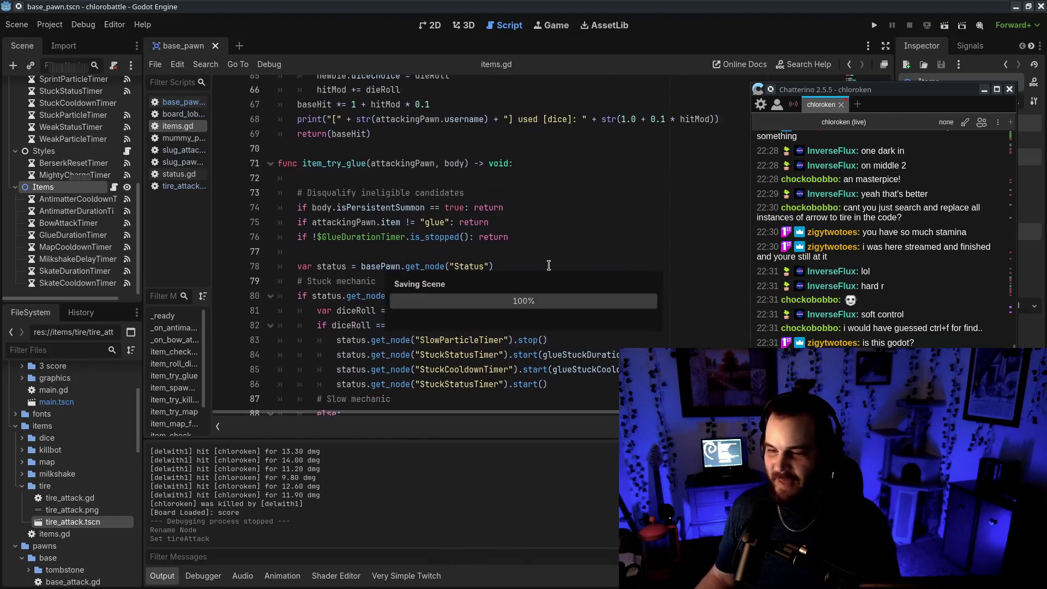
scroll(436, 272, "up", 5)
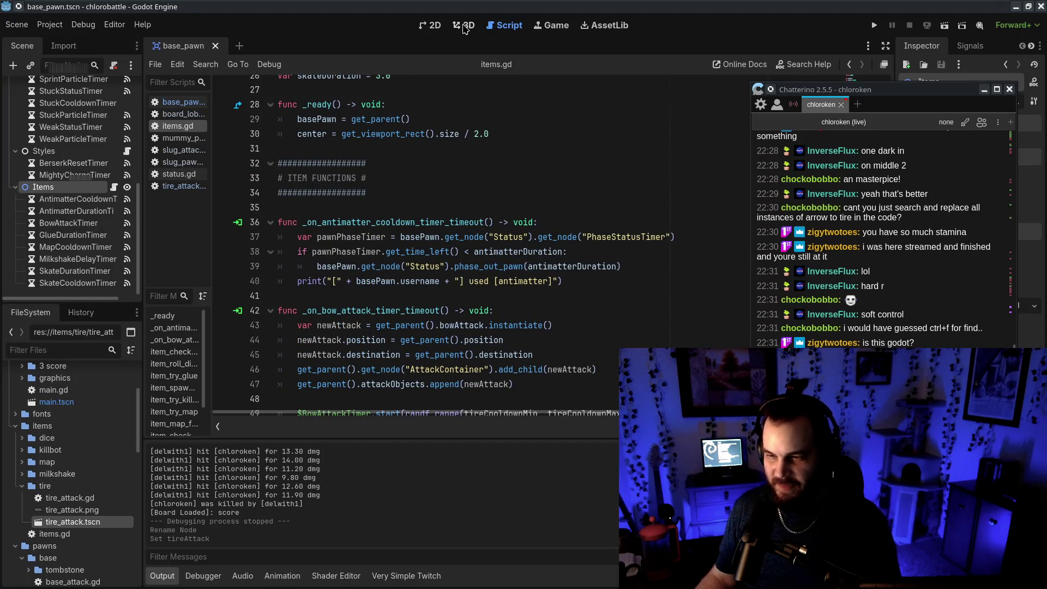
left_click(183, 114)
scroll(579, 251, "up", 8)
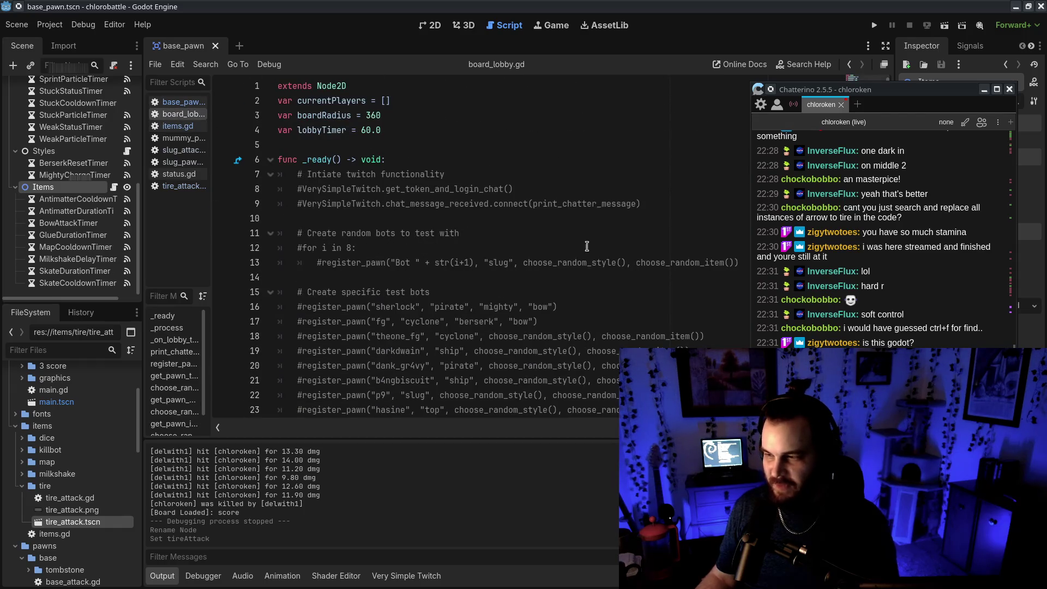
Step: Uncomment the test-bot loop on lines 12–13 and replace the "slug" argument with a random-choice call
left_click(299, 248)
key("ctrl+k")
key("Down")
key("ctrl+k")
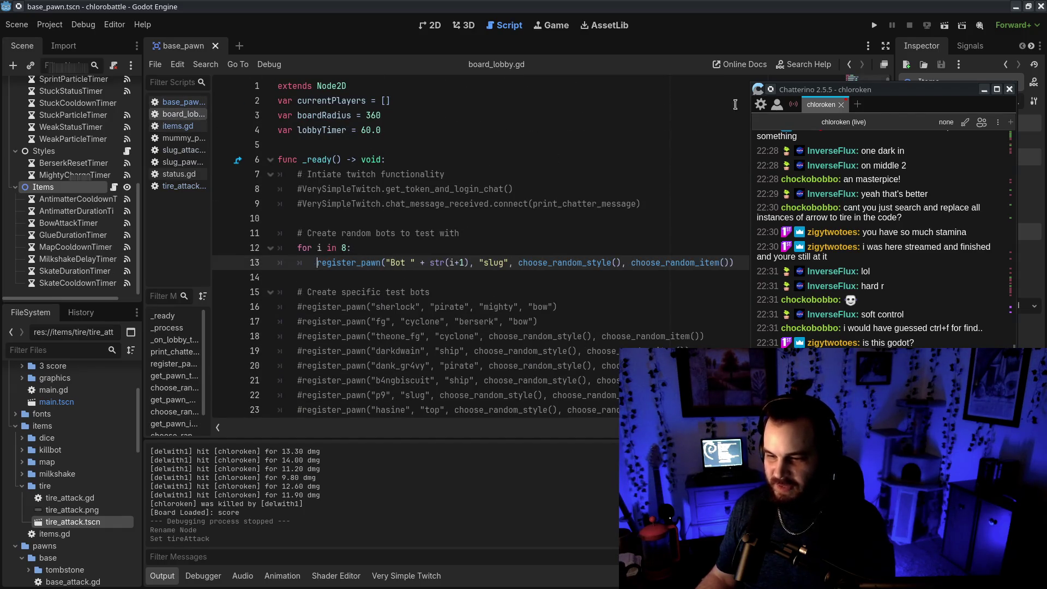
left_click_drag(871, 98, 973, 99)
left_click_drag(479, 262, 509, 261)
type("choo")
type("_t")
key("Return")
key("ctrl+s")
Step: Set the bot item argument to "tire", correct the call to choose_random_pawn(), and save
double_click(732, 263)
key("BackSpace")
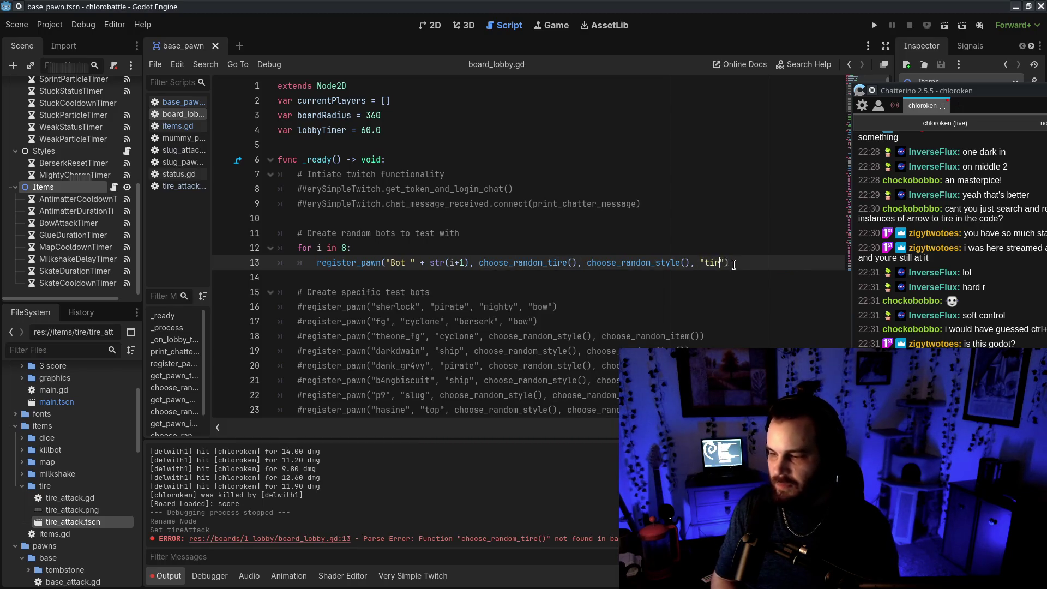
type("re")
scroll(560, 315, "down", 7)
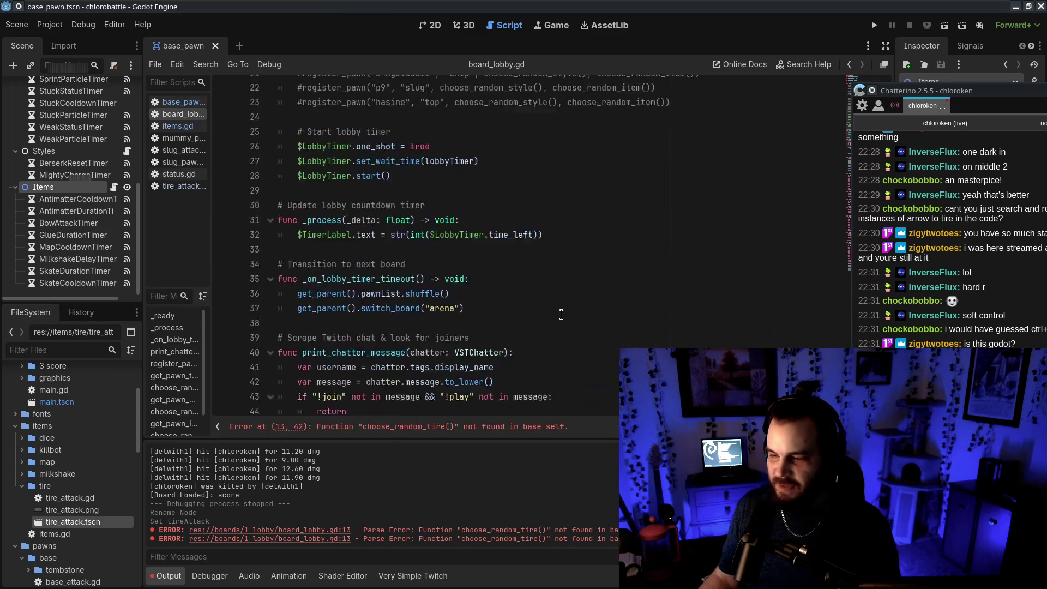
scroll(561, 314, "up", 7)
left_click(727, 336)
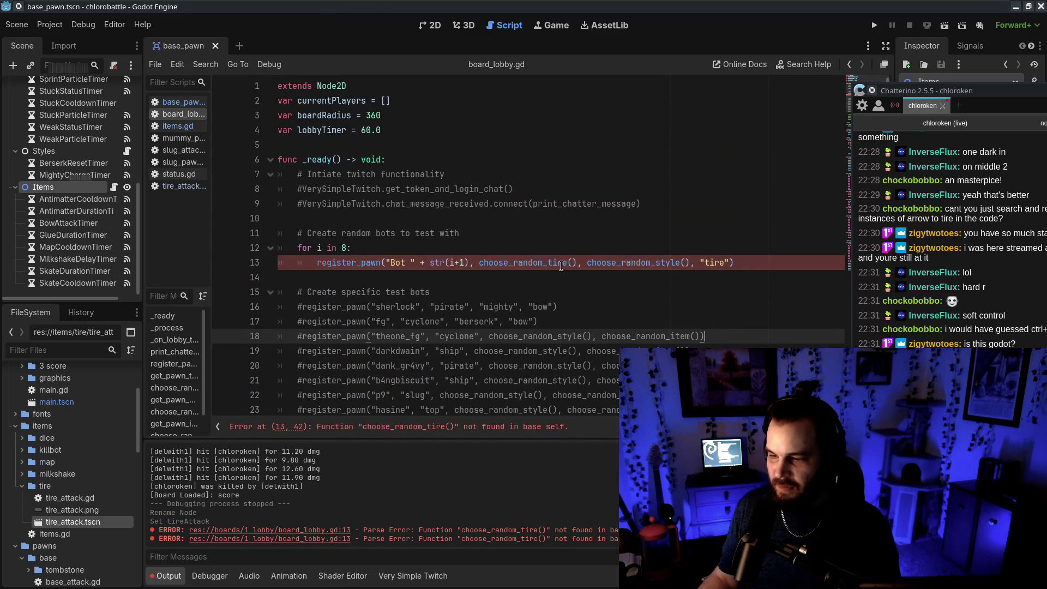
double_click(561, 264)
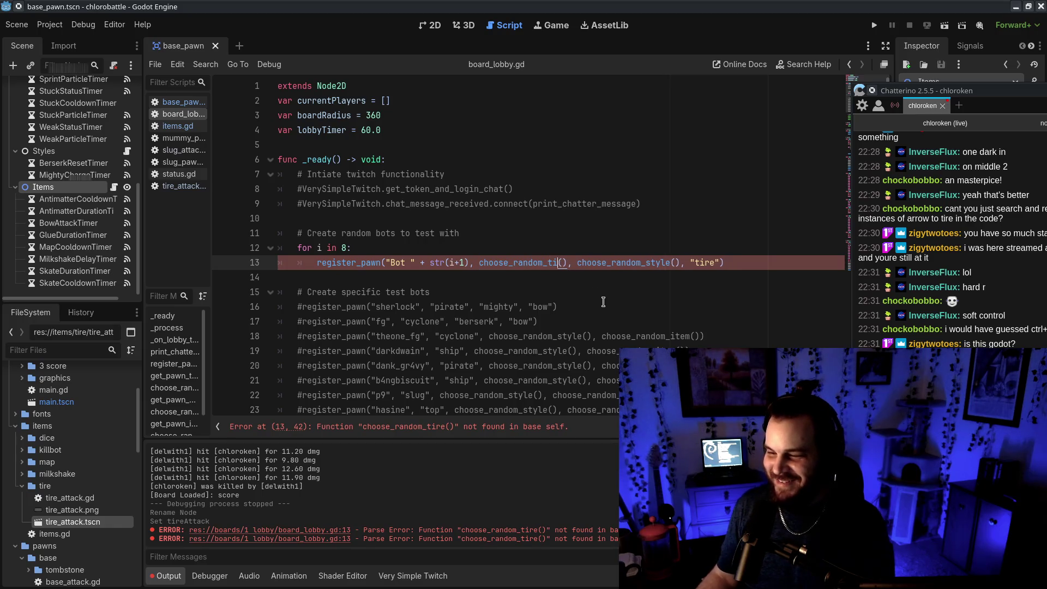
type("pawn")
key("Return")
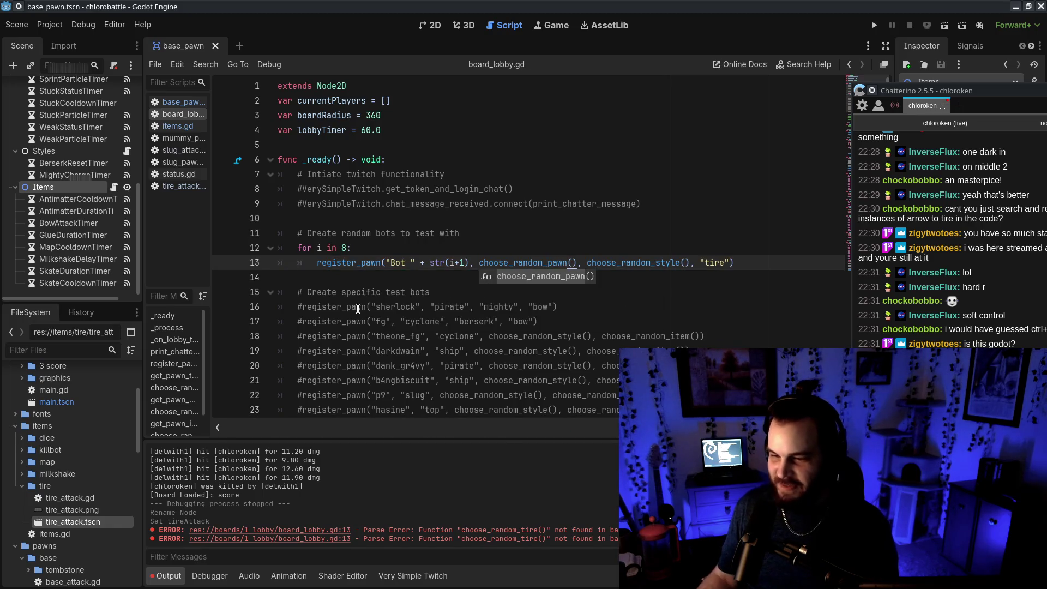
key("ctrl+s")
left_click(343, 249)
scroll(460, 333, "down", 15)
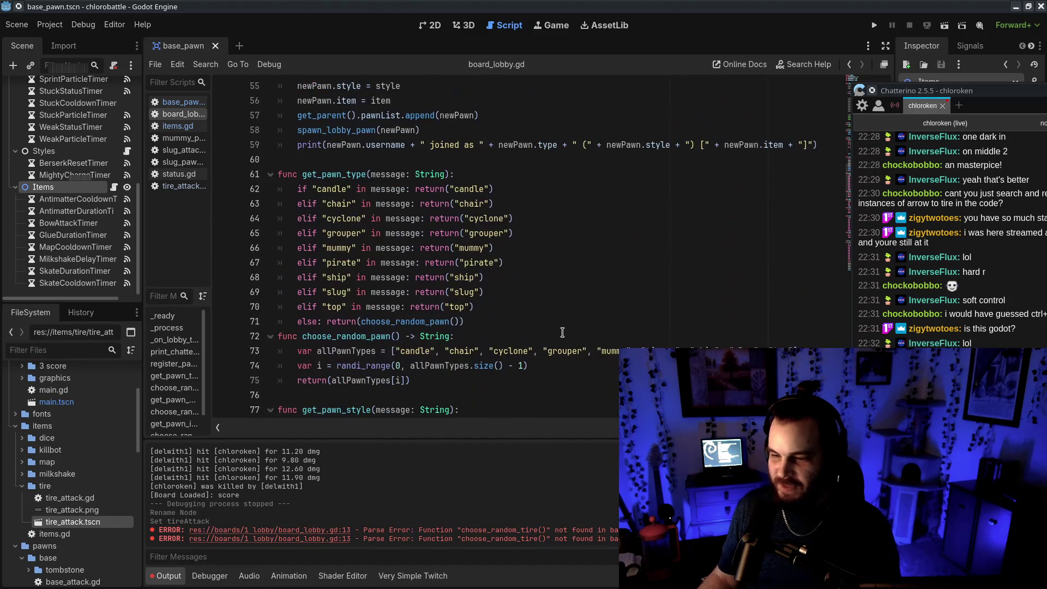
Step: Change the bow check on line 89 to tire and move it after the skates check
scroll(359, 205, "down", 7)
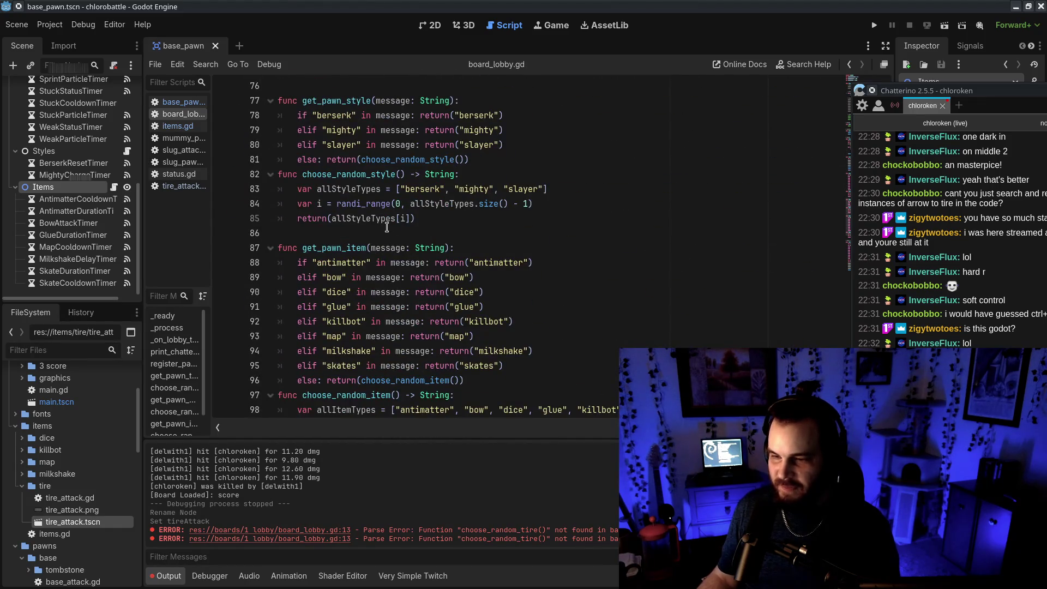
left_click(331, 279)
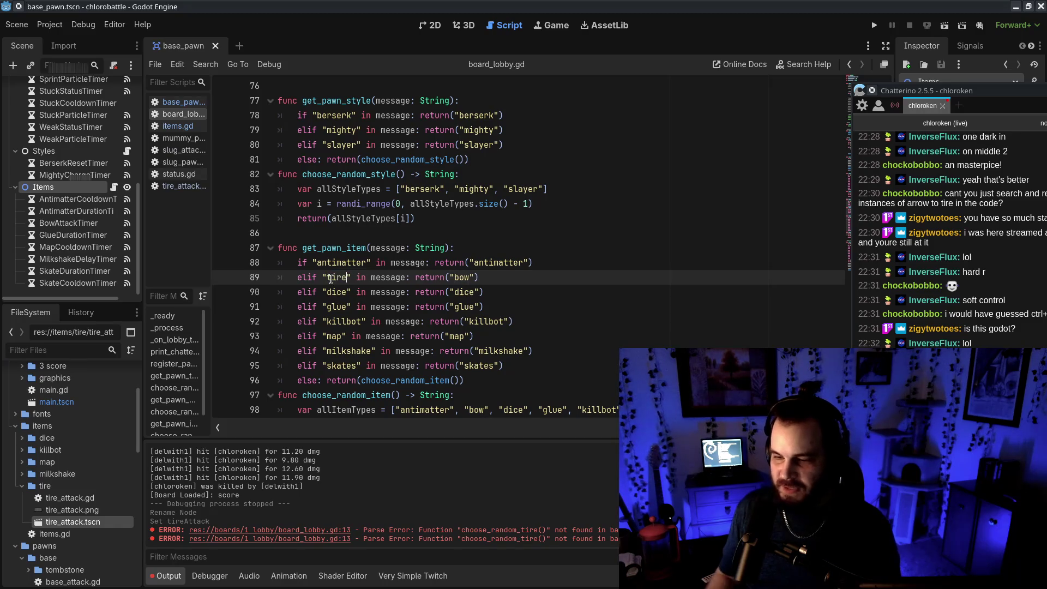
type("tire")
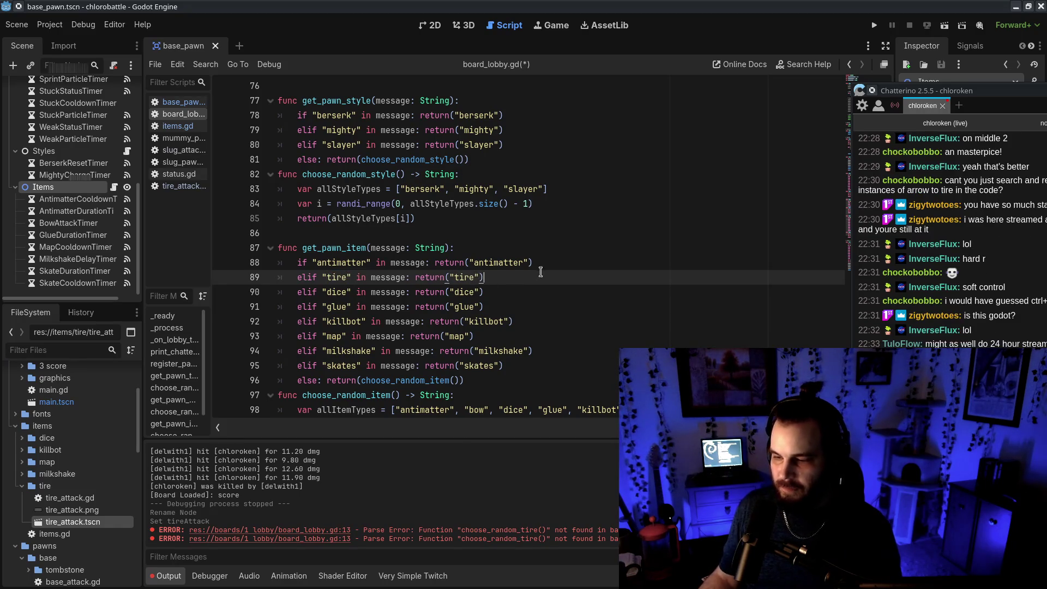
key("ctrl+shift+k")
left_click(545, 353)
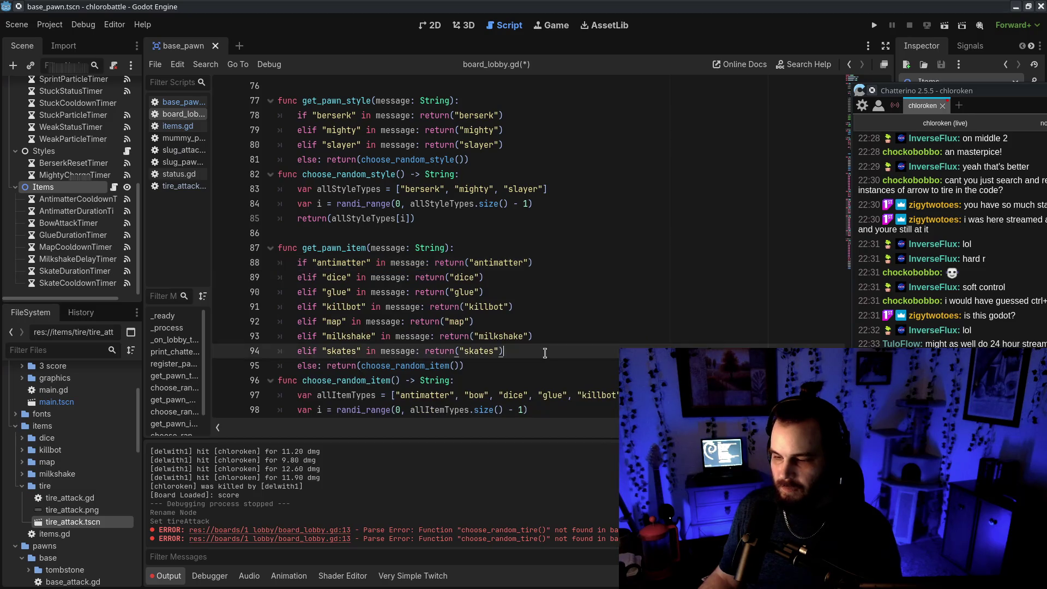
key("ctrl+v")
Step: Remove "bow" from the allItemTypes list, fix the "tire" entry, and save board_lobby.gd
scroll(530, 334, "down", 2)
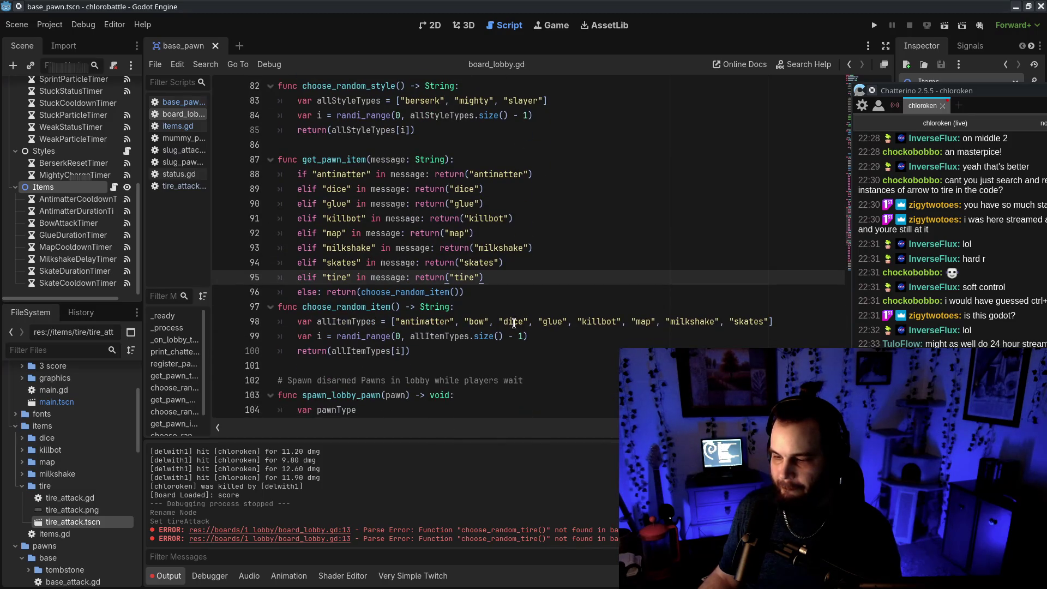
double_click(468, 322)
key("BackSpace")
mouse_move(469, 321)
left_mouse_down()
mouse_move(499, 320)
mouse_move(464, 322)
left_mouse_up()
key("BackSpace")
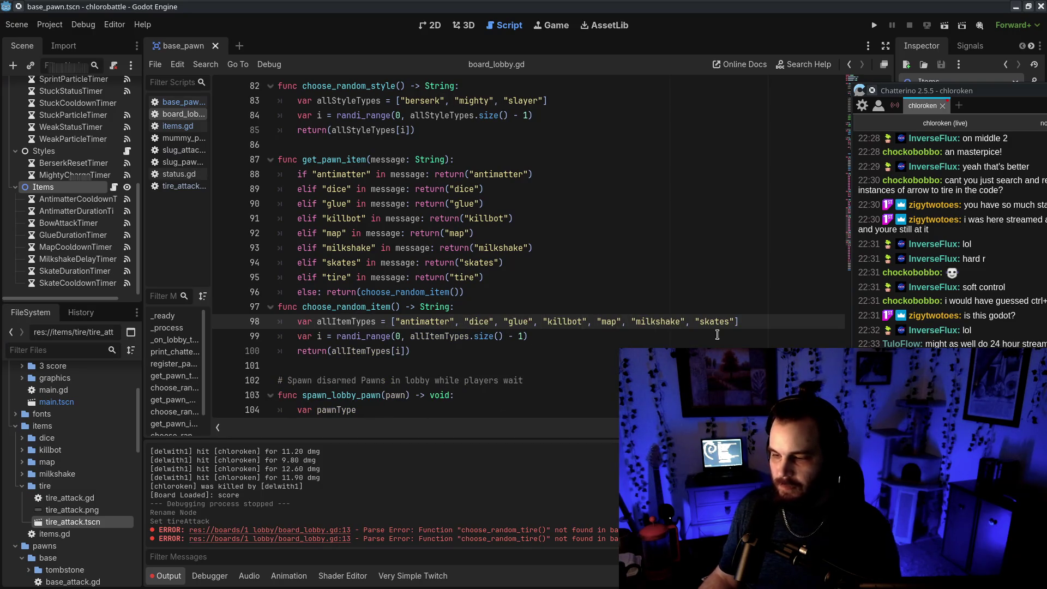
type(", \"tiore\"")
key("BackSpace")
key("BackSpace")
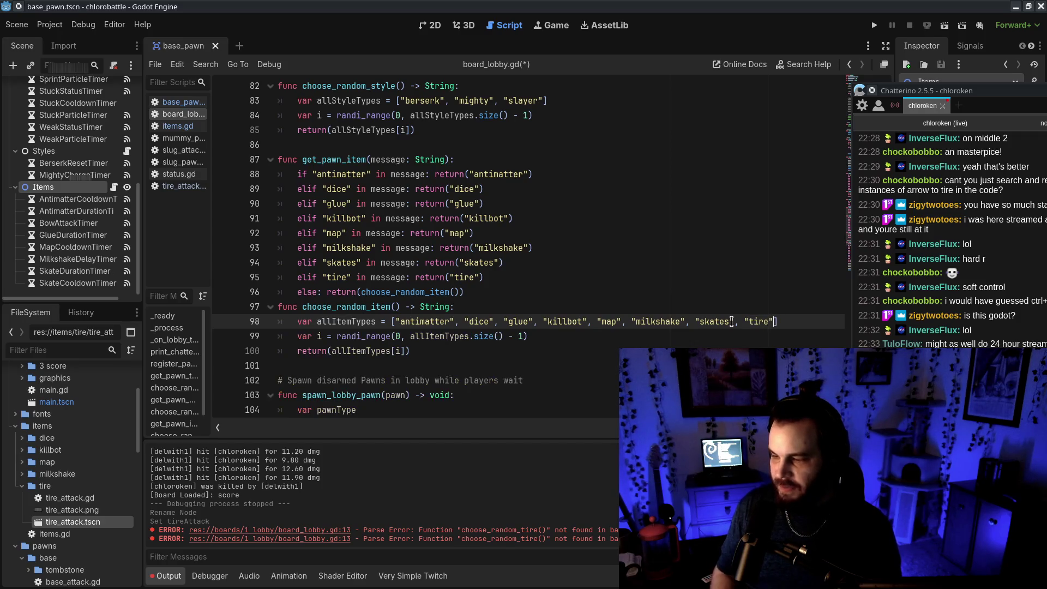
key("ctrl+s")
Step: Run the chlorobattle game with F5 to test the tire changes
scroll(682, 295, "down", 6)
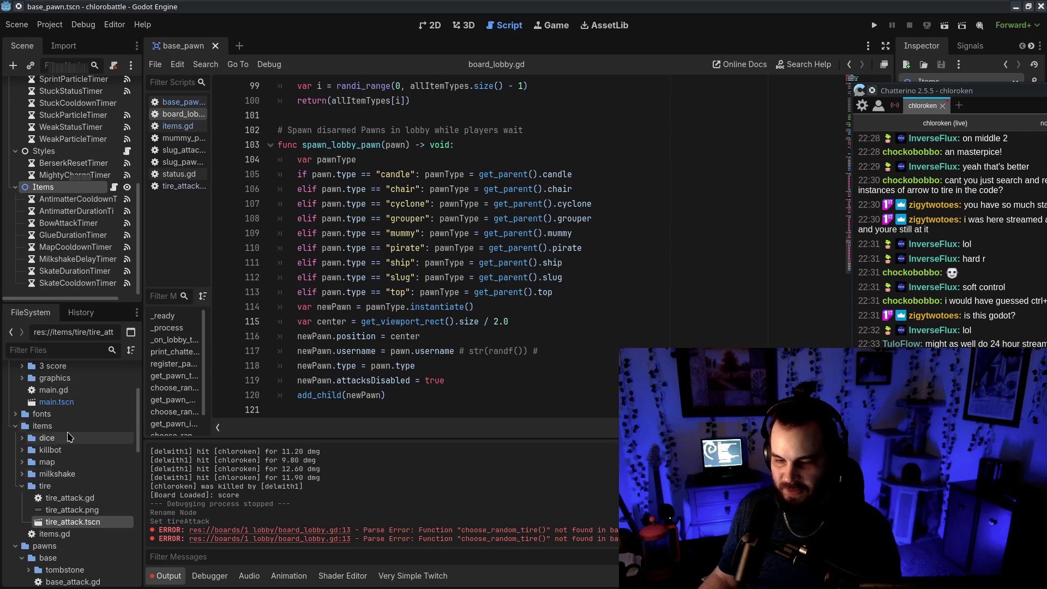
scroll(75, 462, "up", 3)
left_click(81, 461)
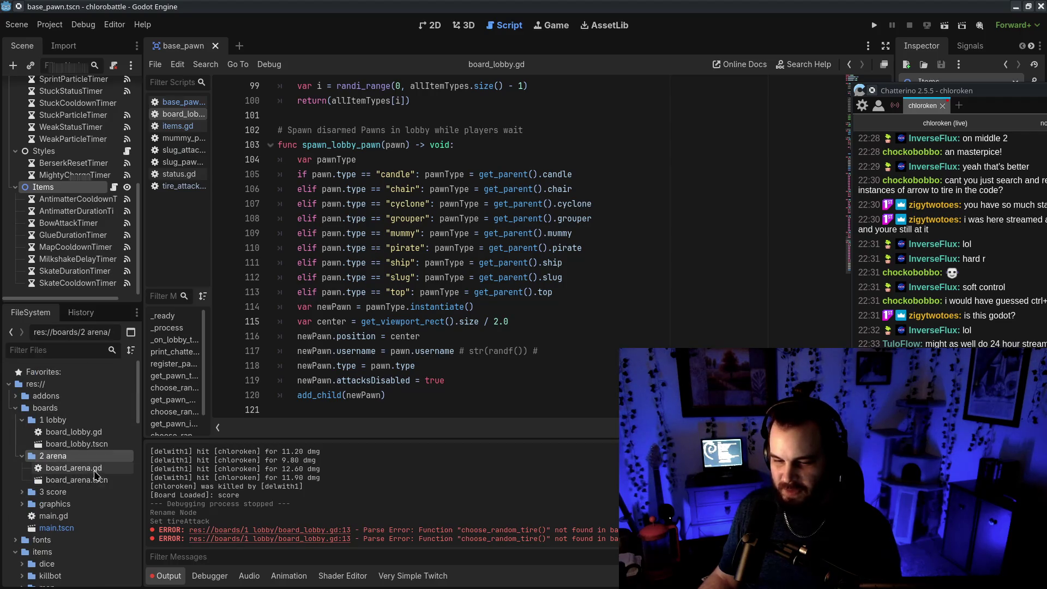
double_click(55, 420)
left_click(720, 326)
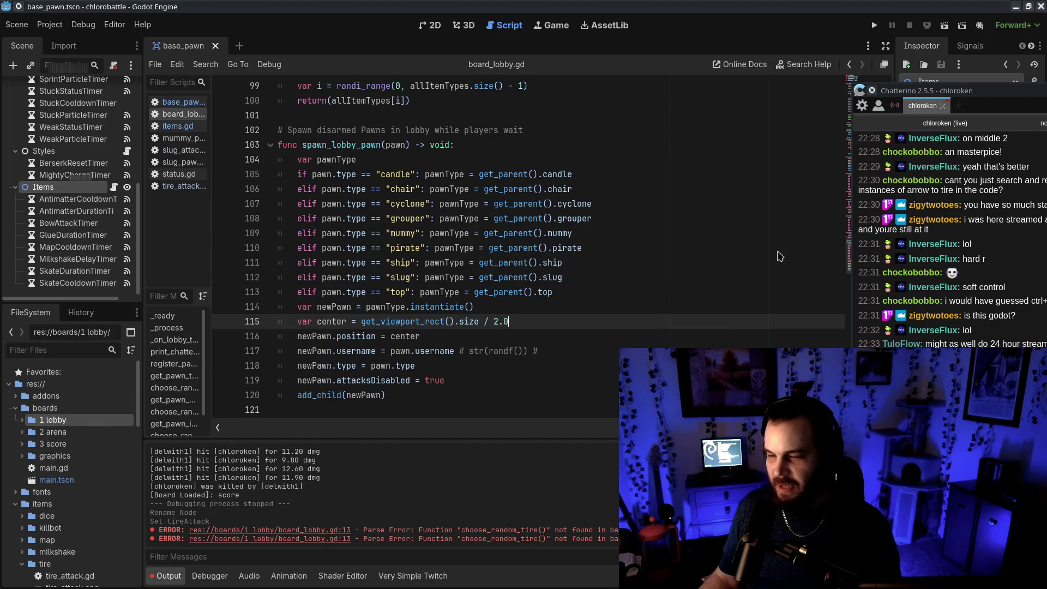
scroll(519, 260, "up", 8)
key("F5")
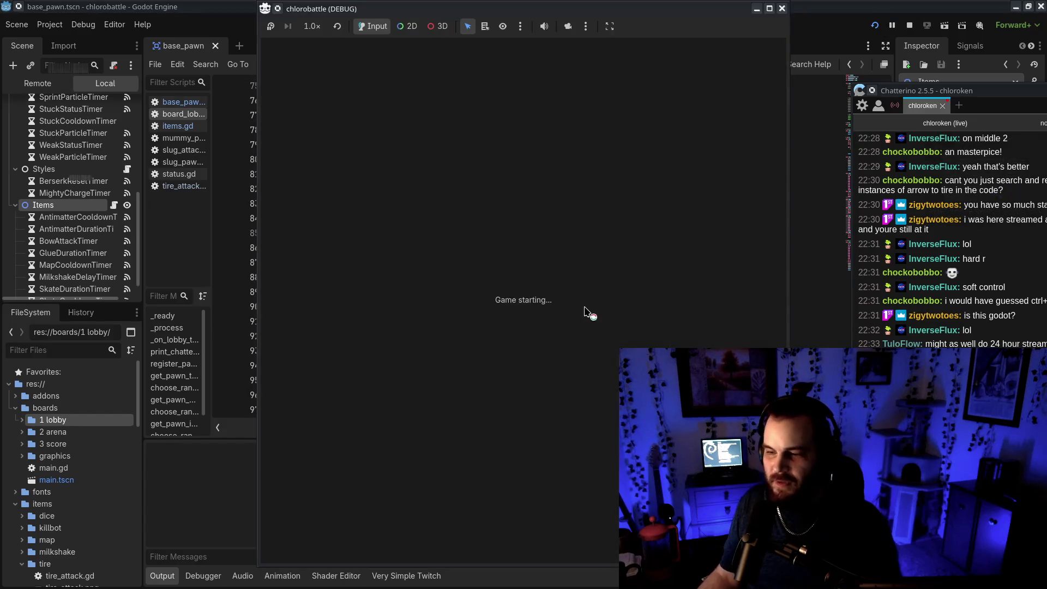
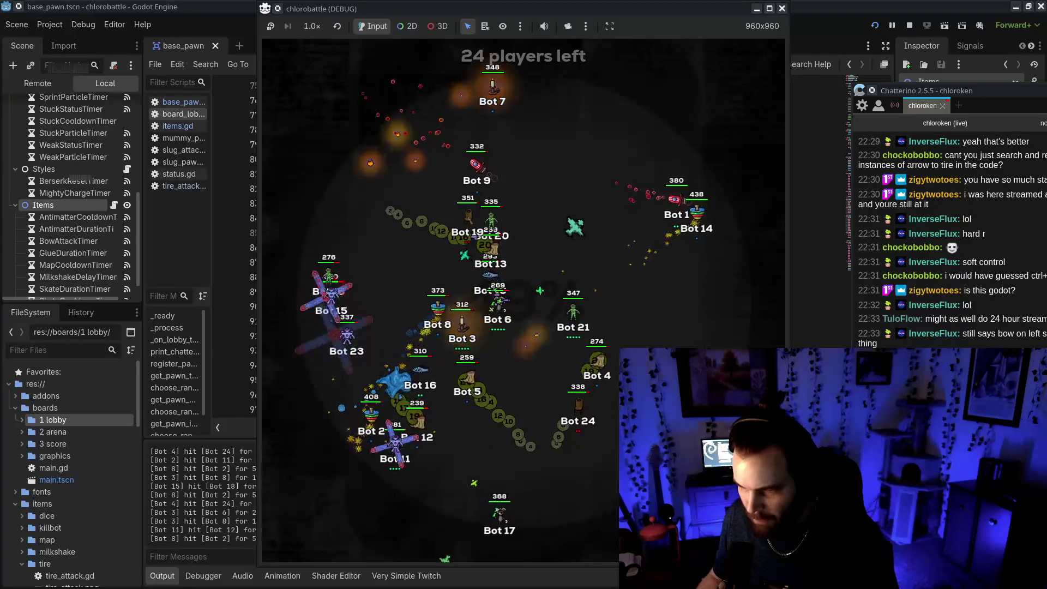
Step: Stop the battle test and review the 'tire' entry in board_lobby.gd's item list
key("F8")
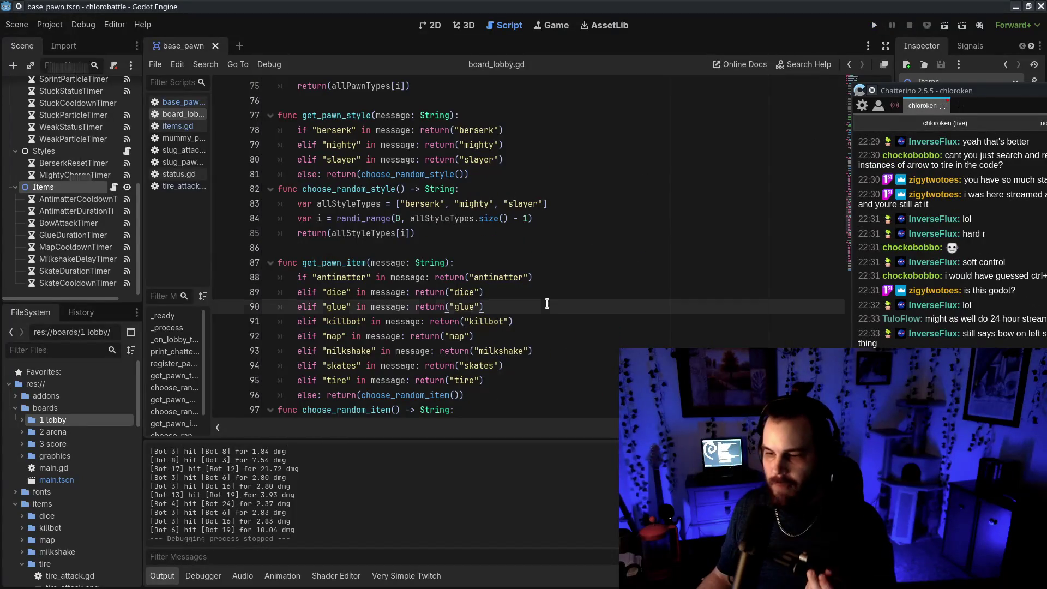
left_click(618, 395)
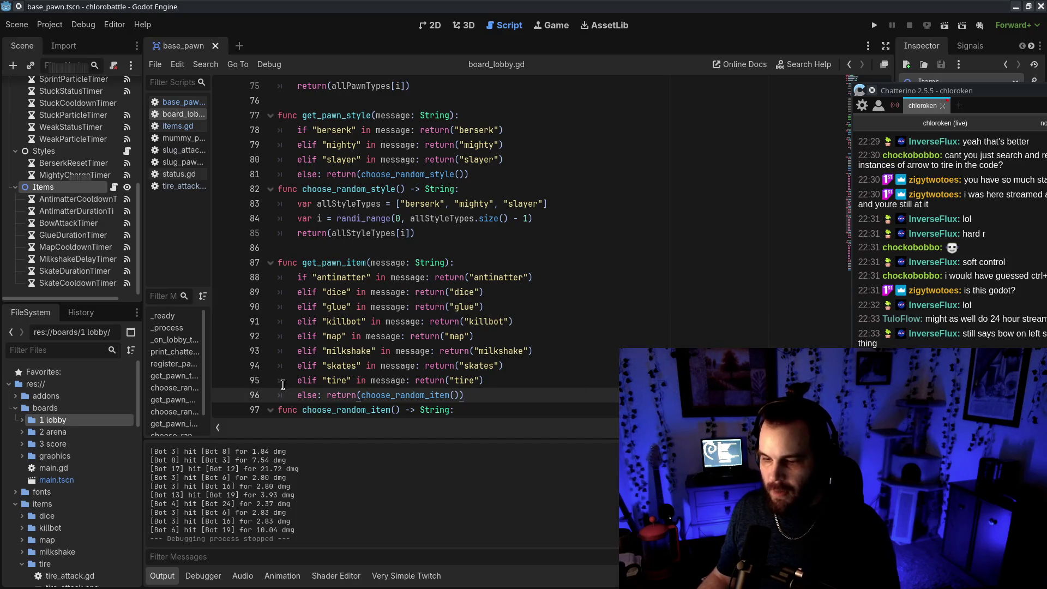
key("Up")
scroll(614, 366, "down", 2)
double_click(761, 336)
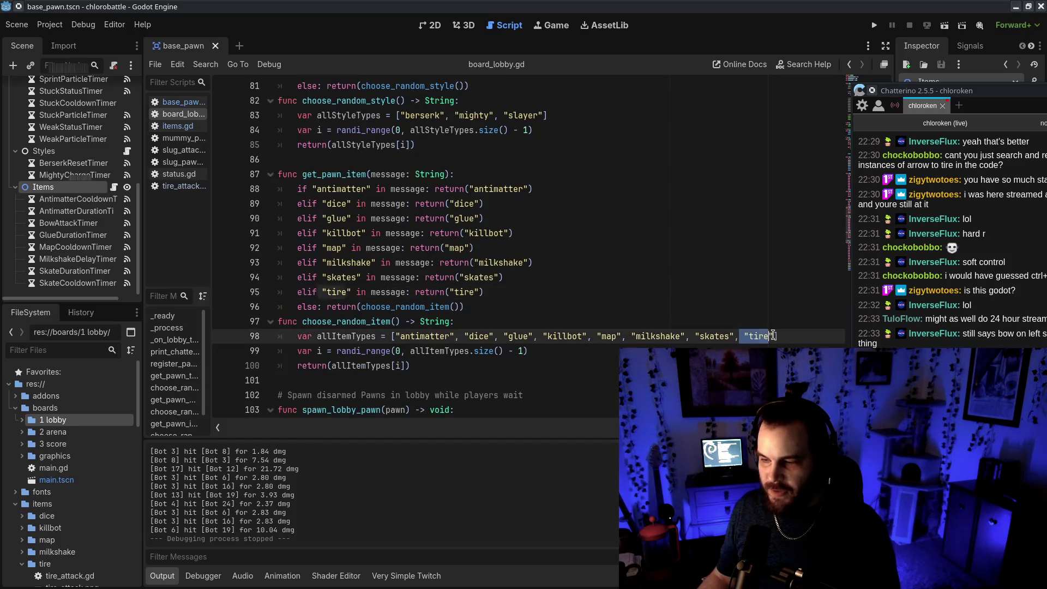
left_click(654, 380)
scroll(410, 315, "up", 9)
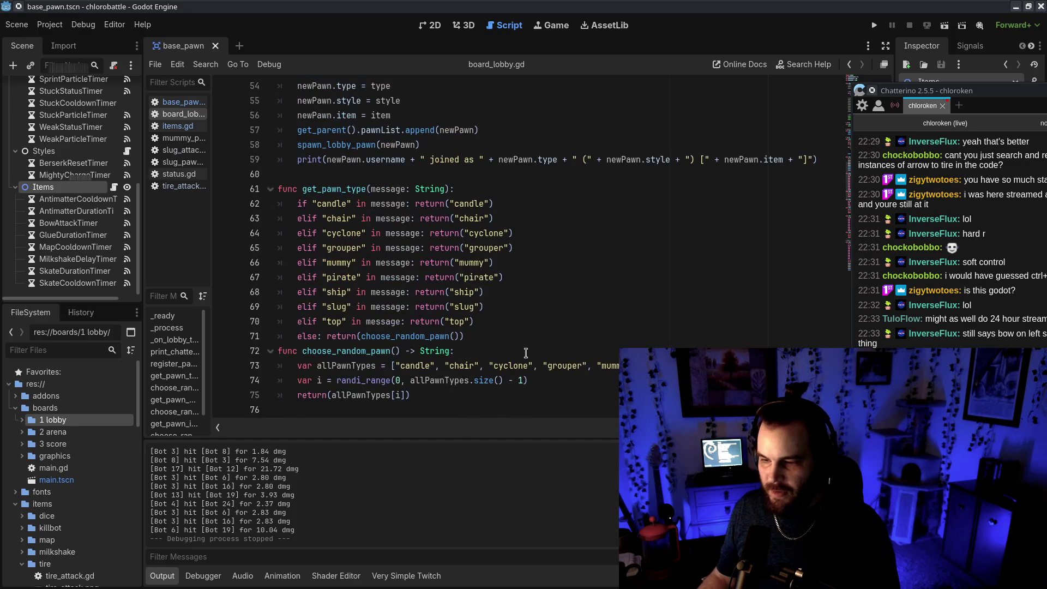
scroll(573, 359, "up", 10)
scroll(574, 360, "up", 8)
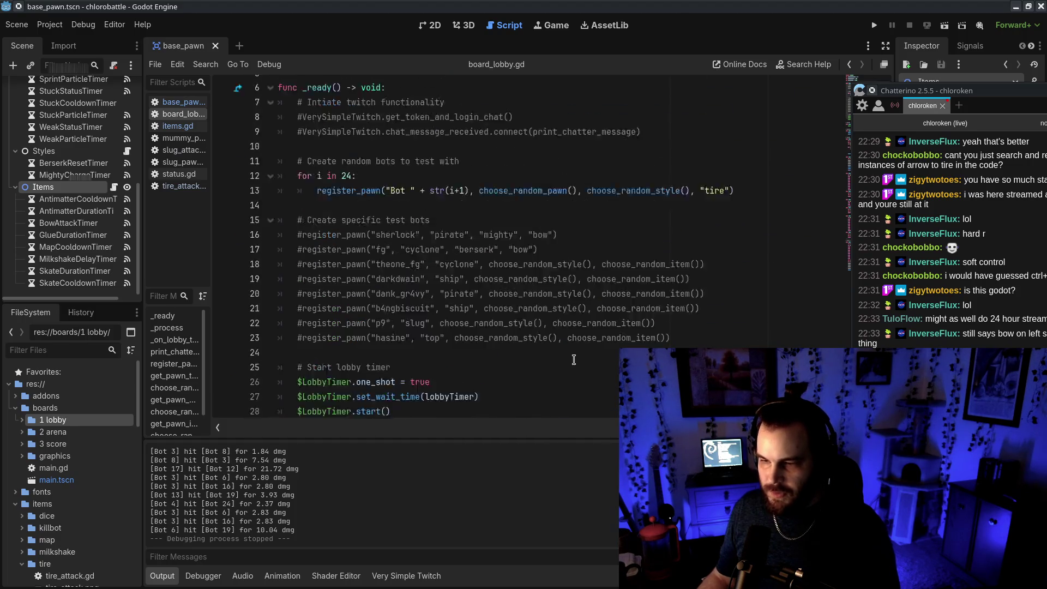
Step: Look through the slug_pawn and status.gd scripts, then bring up items.gd and shrink the editor window
left_click(183, 162)
left_click(179, 174)
left_click(183, 162)
left_click(191, 116)
left_click(194, 126)
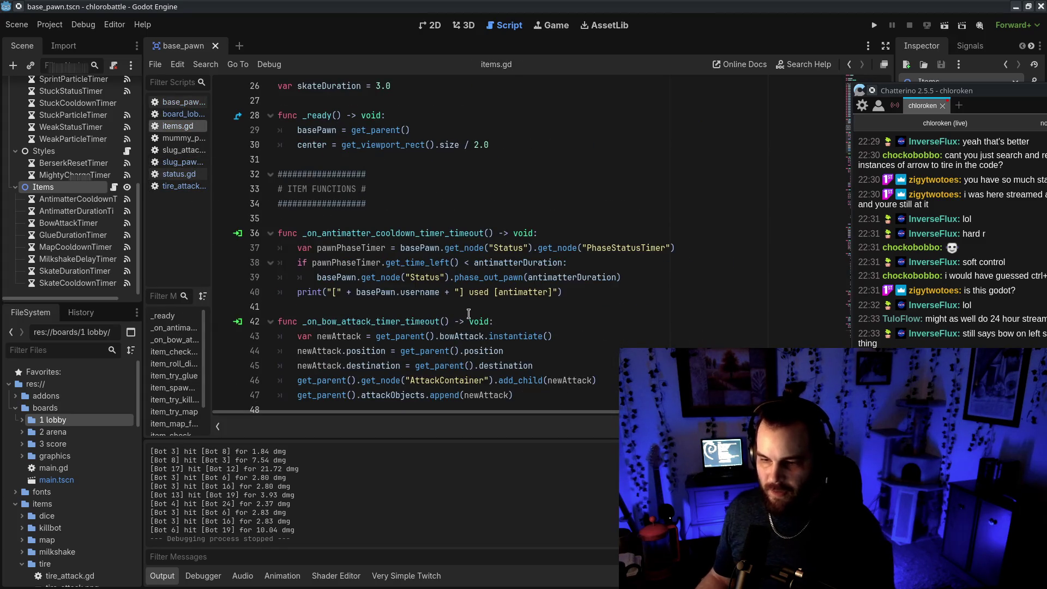
scroll(468, 315, "down", 3)
double_click(518, 5)
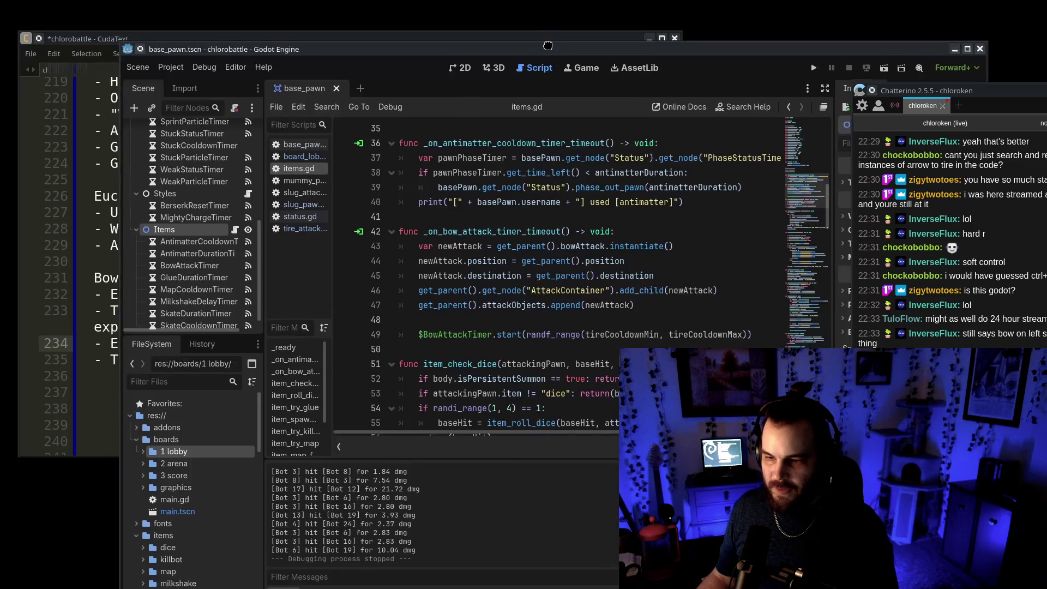
Step: Collapse the base and pawns folders and open tire_attack.tscn and tire_attack.gd
scroll(147, 513, "down", 10)
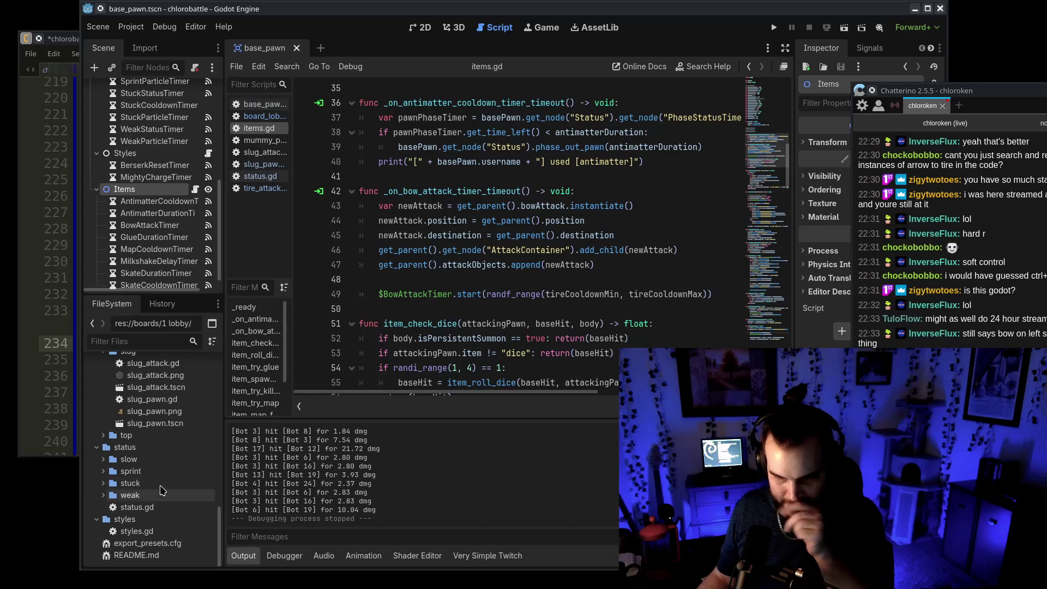
scroll(155, 500, "up", 5)
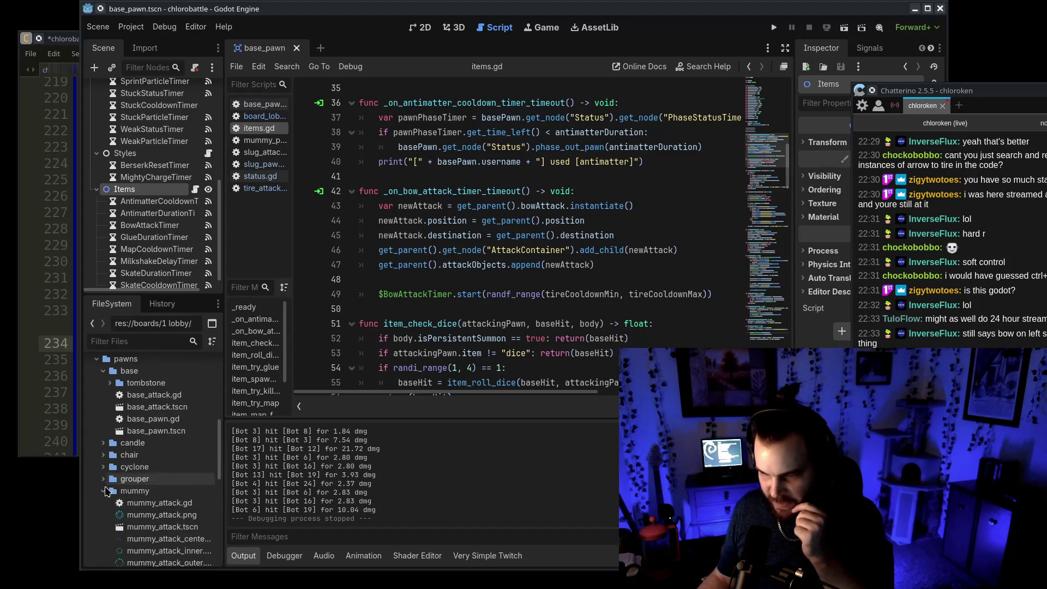
left_click(103, 370)
left_click(97, 358)
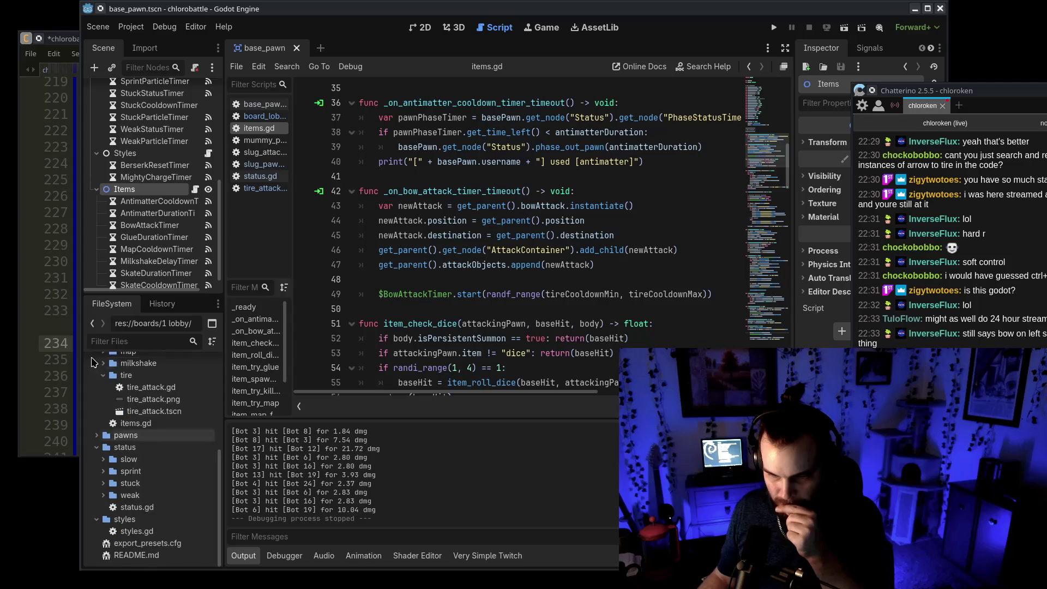
double_click(152, 415)
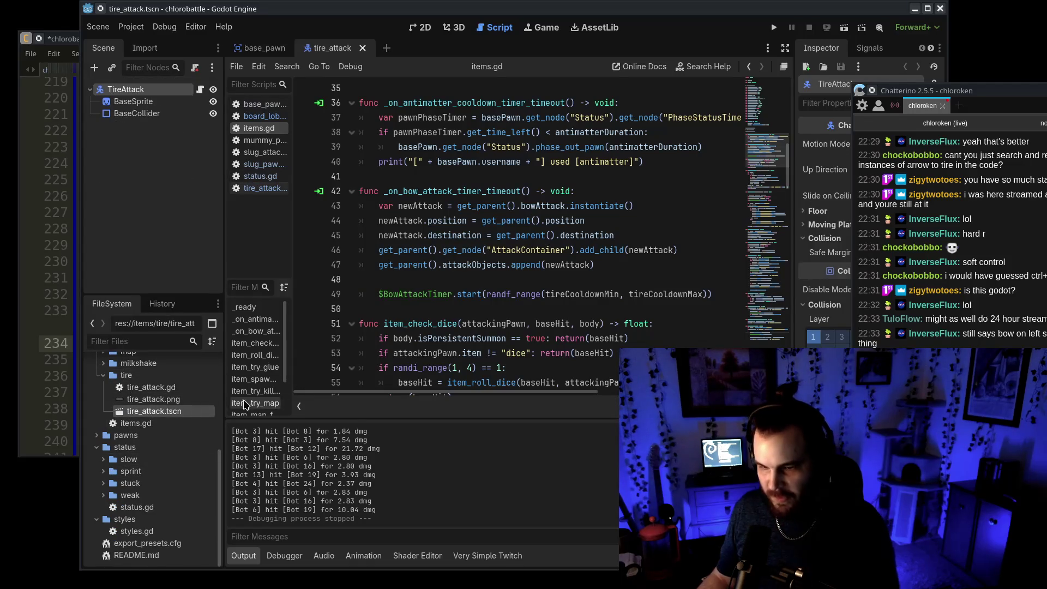
double_click(186, 388)
Step: Inspect the tire_attack BaseCollider, return to items.gd, and move the chat and editor windows aside
left_click(137, 114)
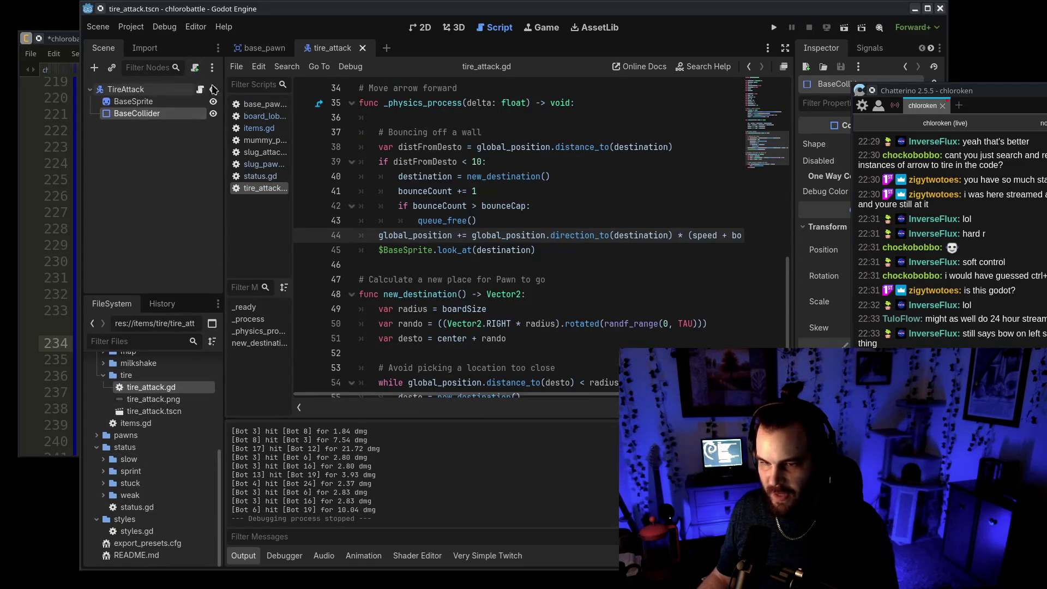
left_click(174, 415)
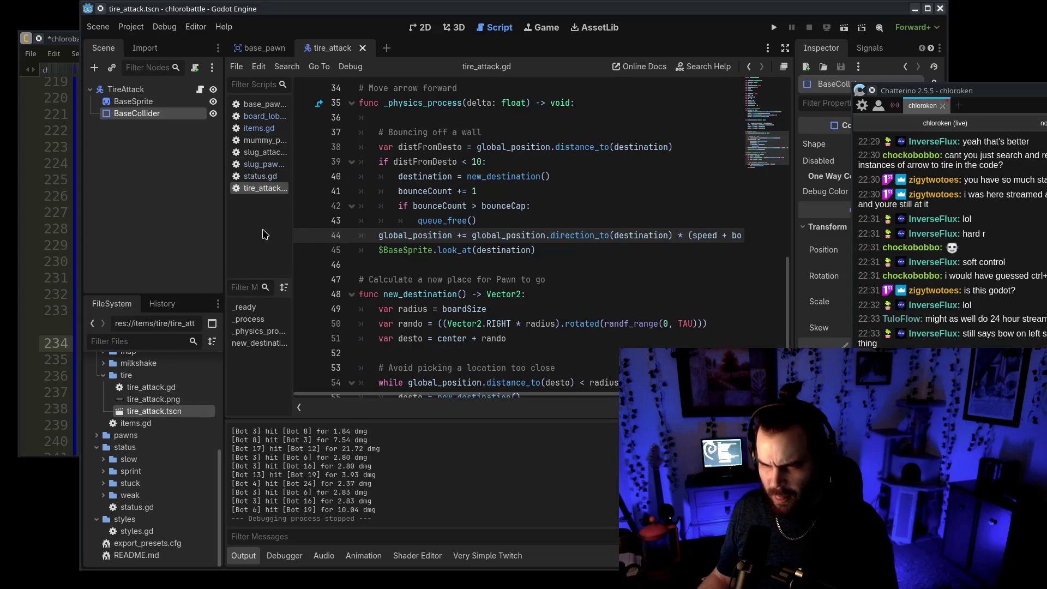
left_click(437, 264)
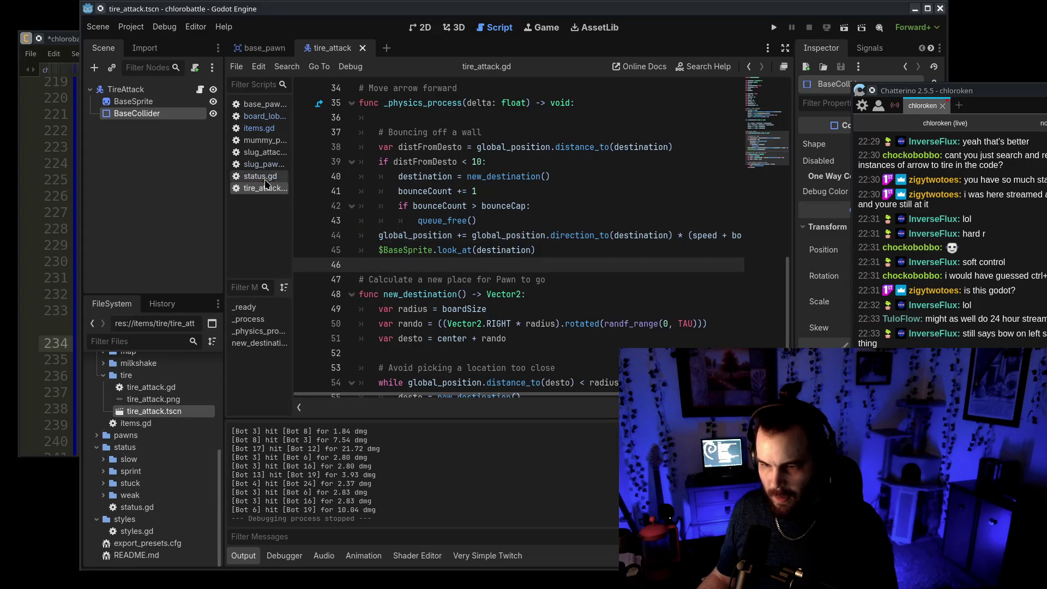
left_click(259, 128)
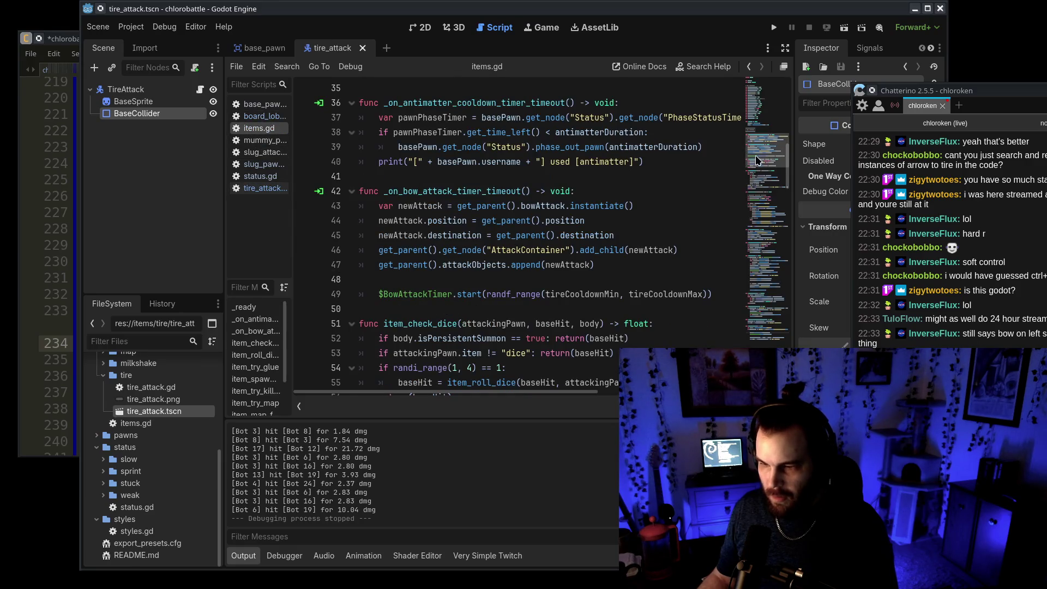
left_click_drag(927, 90, 1005, 98)
left_click_drag(204, 59, 162, 59)
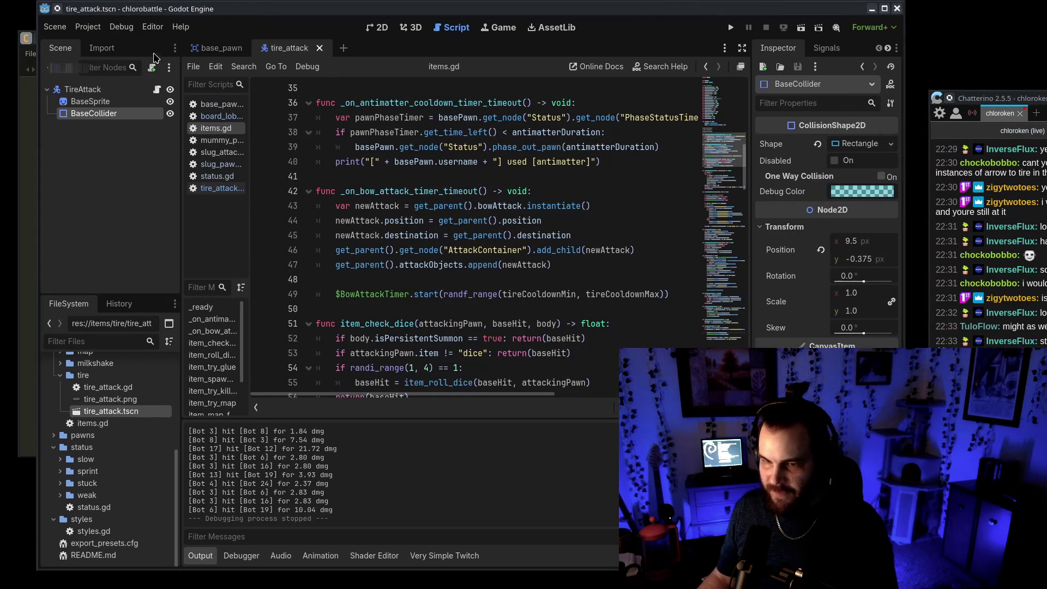
Step: Rename base_pawn's BowAttackTimer node to TireAttackTimer
left_click(218, 48)
double_click(104, 230)
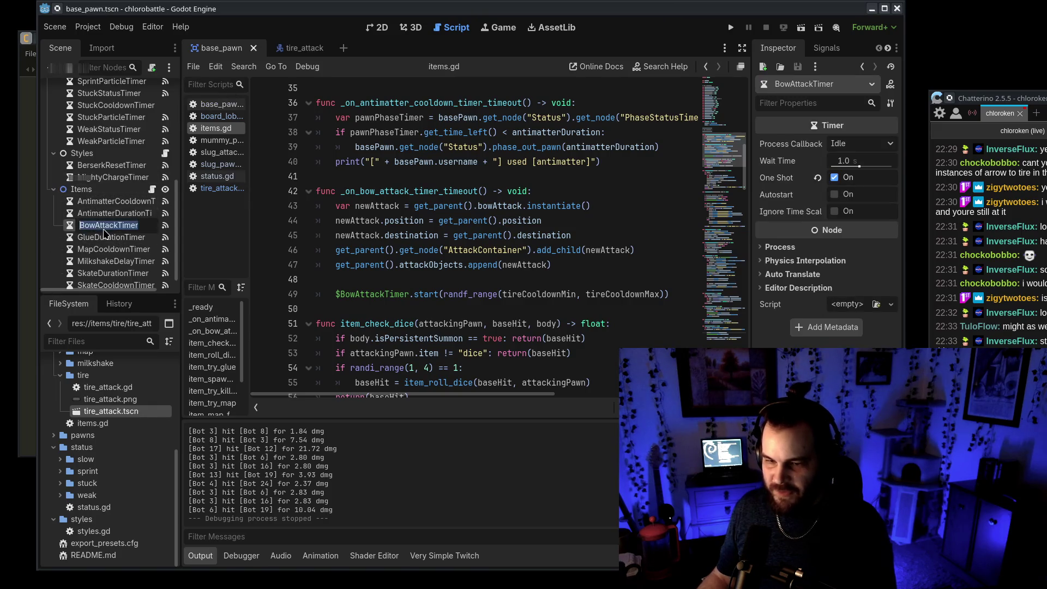
type("Tire")
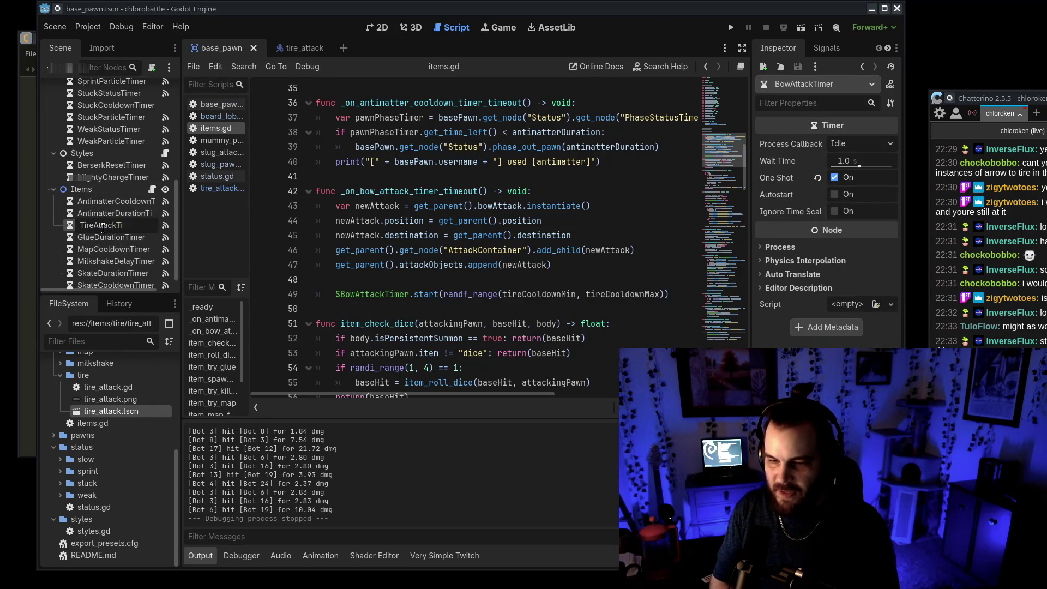
type("imer")
key("Return")
Step: Make items.gd line 49 start $TireAttackTimer and save the changes
left_click(390, 300)
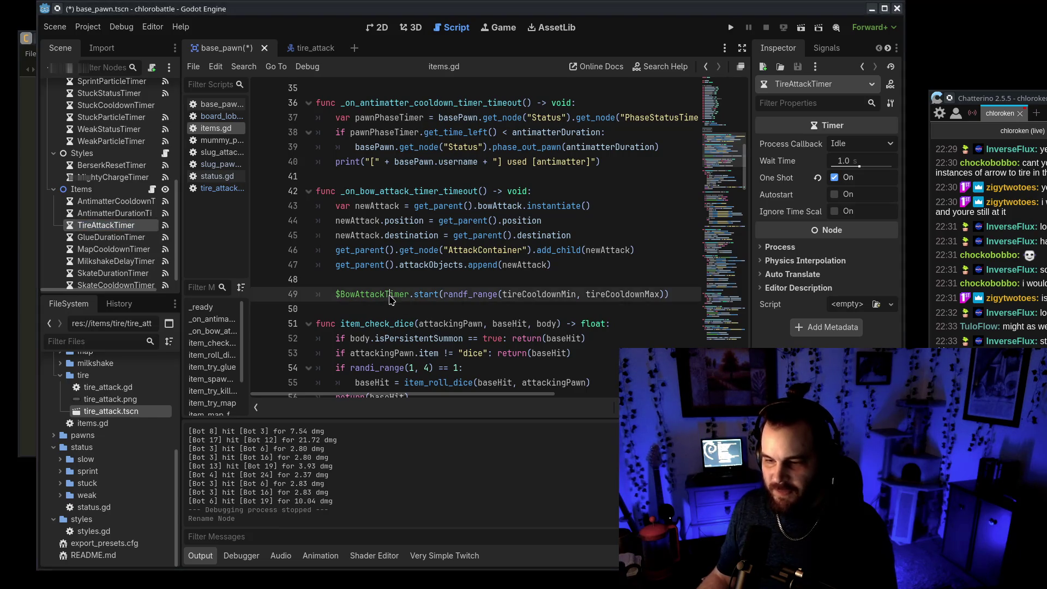
type("TireAttackTimer")
left_click(420, 323)
key("ctrl+s")
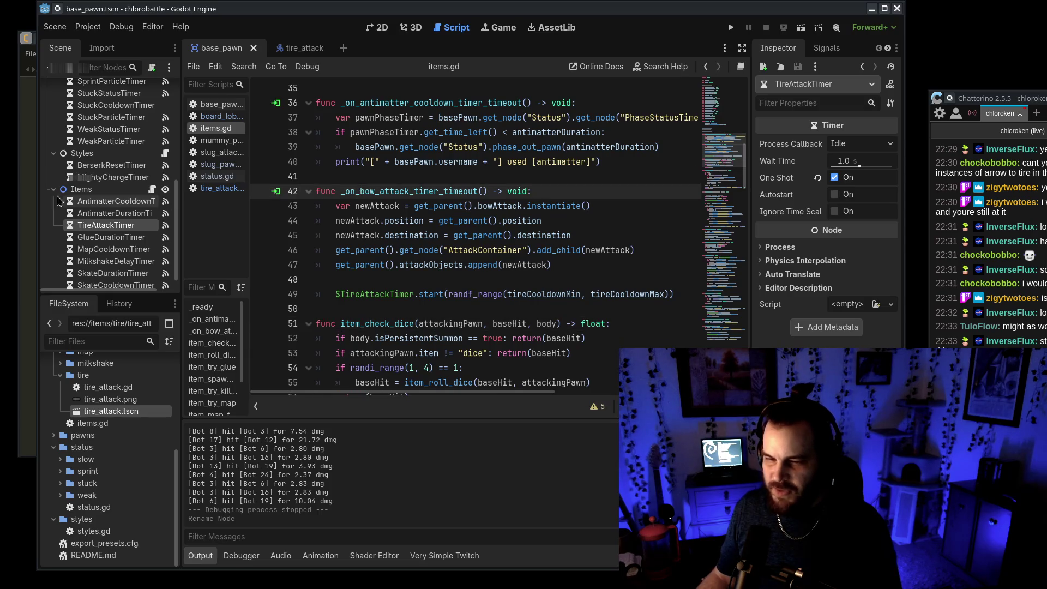
right_click(130, 226)
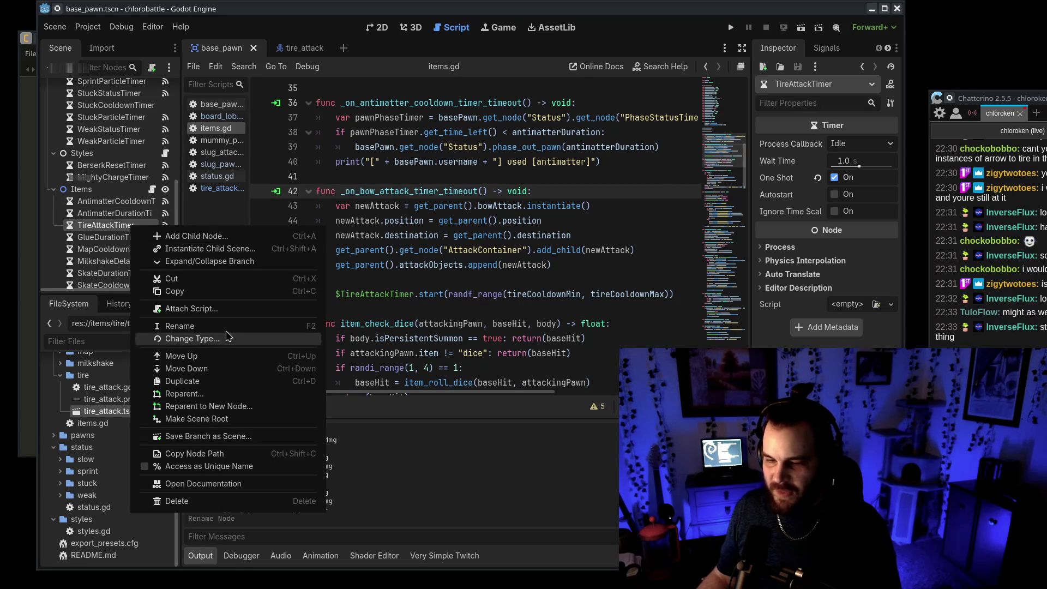
Step: Disconnect TireAttackTimer's timeout signal from _on_bow_attack_timer_timeout
left_click(827, 48)
left_click(826, 48)
right_click(806, 114)
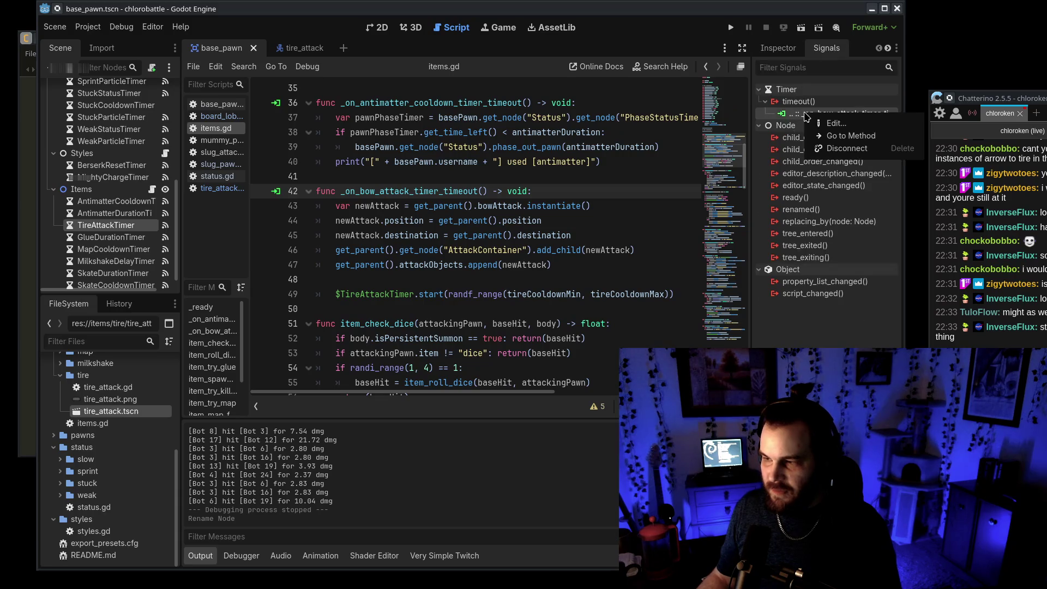
left_click(847, 148)
Step: Connect the timeout signal to the Items node with a new _on_tire_attack_timer_timeout method
right_click(798, 101)
left_click(812, 109)
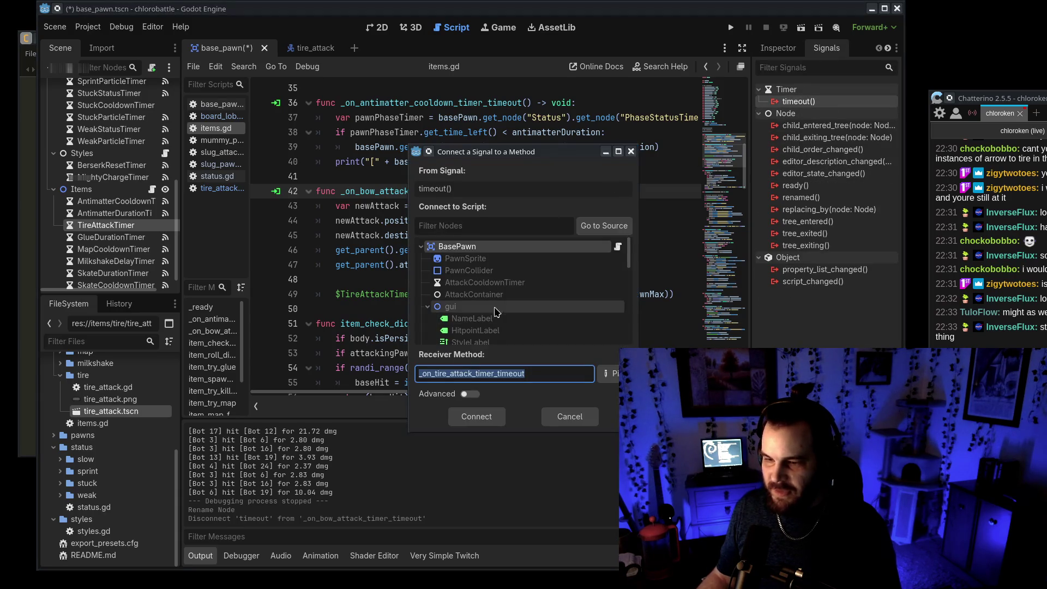
scroll(481, 315, "down", 10)
left_click(480, 332)
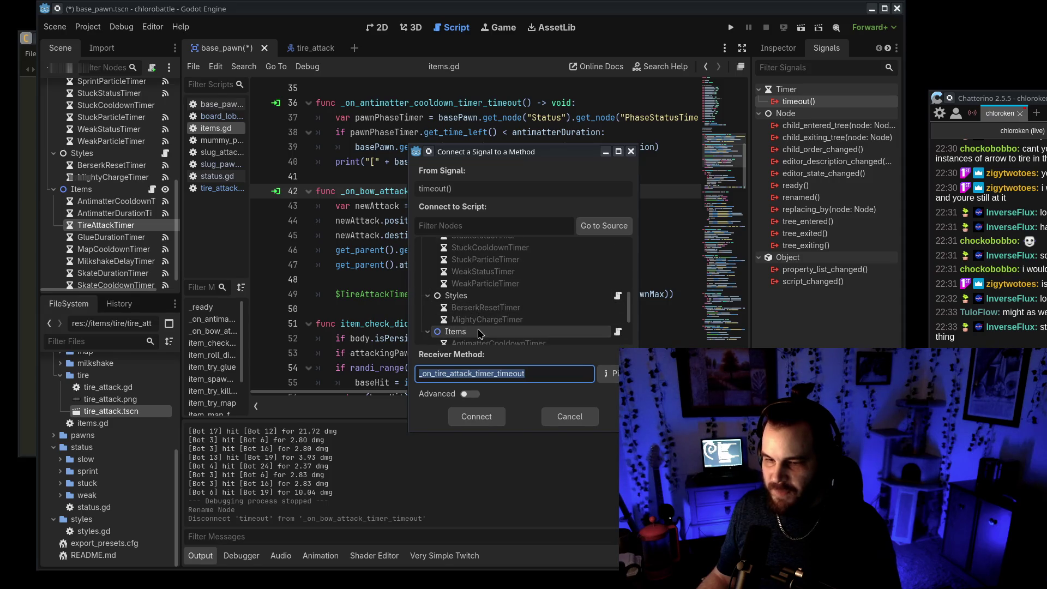
left_click(477, 416)
left_click(426, 319)
scroll(434, 335, "down", 2)
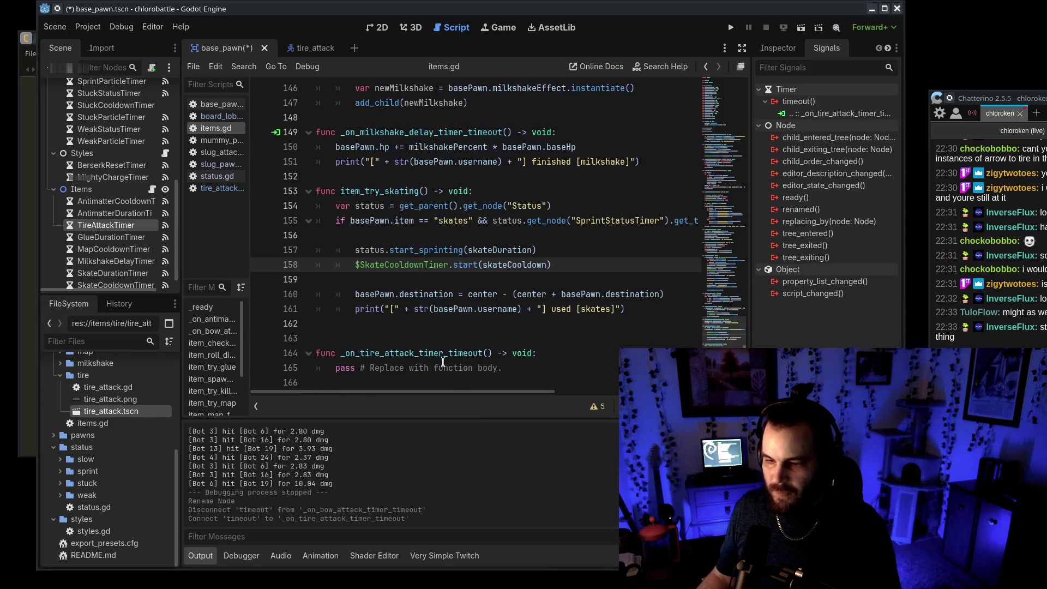
Step: Move the generated tire attack timeout stub to the end of items.gd
left_click_drag(570, 374, 316, 338)
key("ctrl+x")
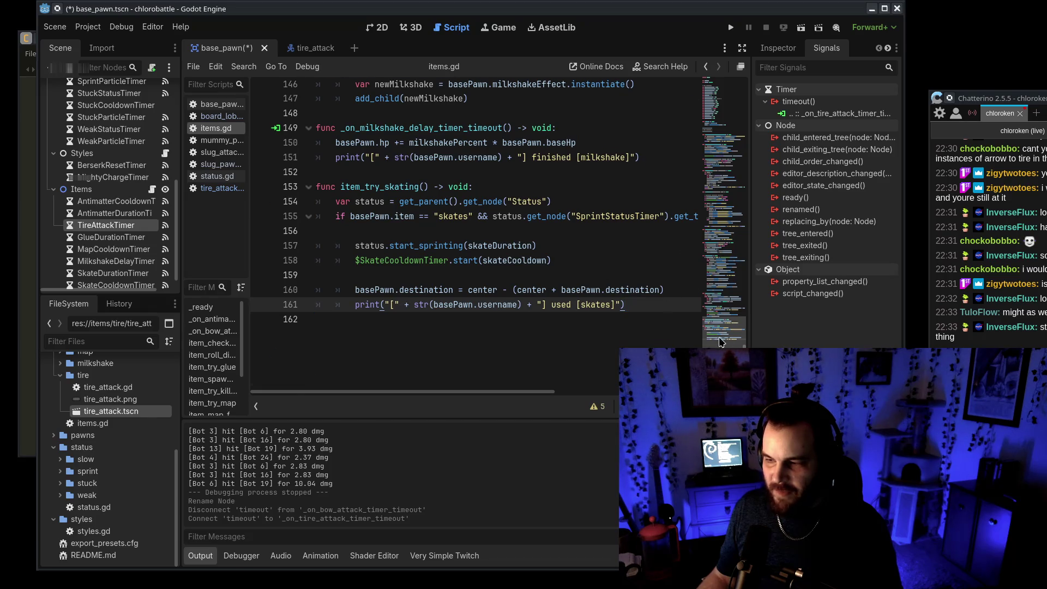
left_click(725, 141)
left_click(725, 328)
left_click(469, 352)
key("ctrl+v")
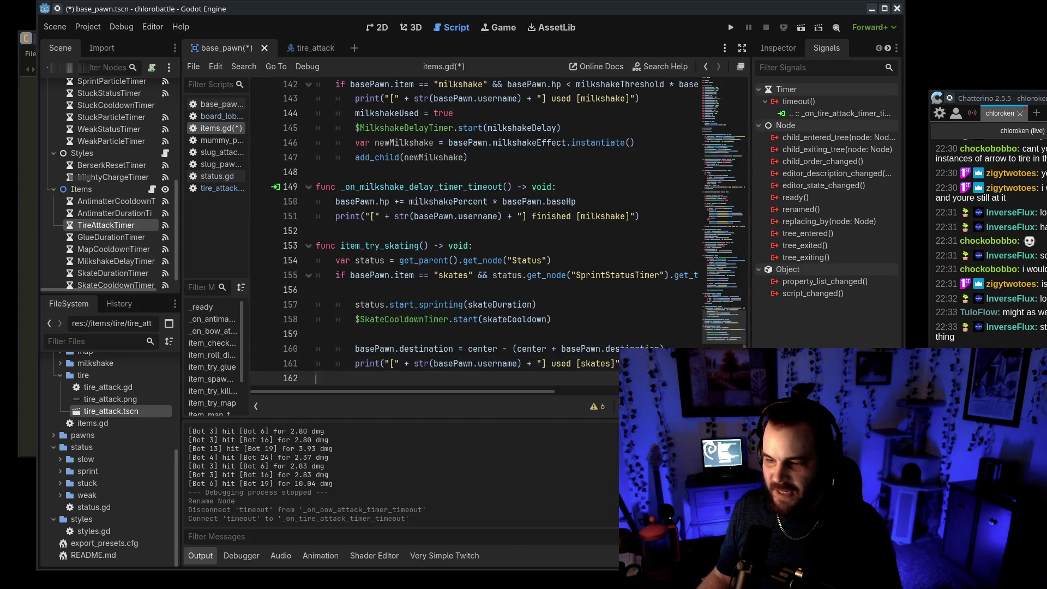
Step: Cut the bow attack handler's spawning code and delete its function header
left_click(715, 161)
left_click(722, 181)
left_click(715, 149)
left_click(685, 265)
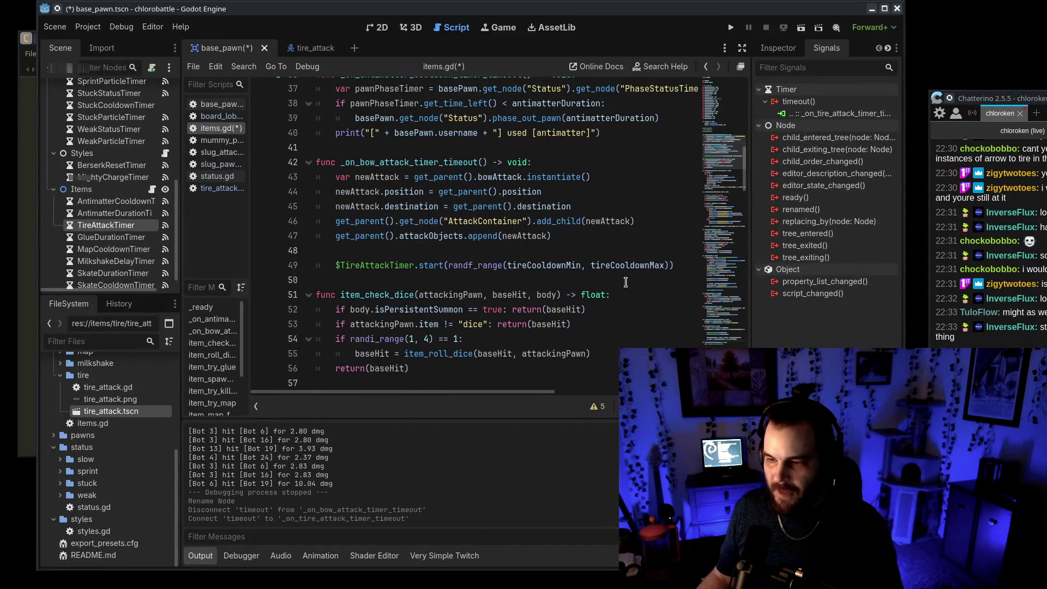
left_click(675, 221, "shift")
left_click(674, 162, "shift")
key("ctrl+x")
left_click(663, 143, "shift")
key("BackSpace")
Step: Paste the spawning code into the tire timeout handler, remove the pass line, and save
scroll(673, 162, "down", 20)
left_click(503, 378)
key("ctrl+v")
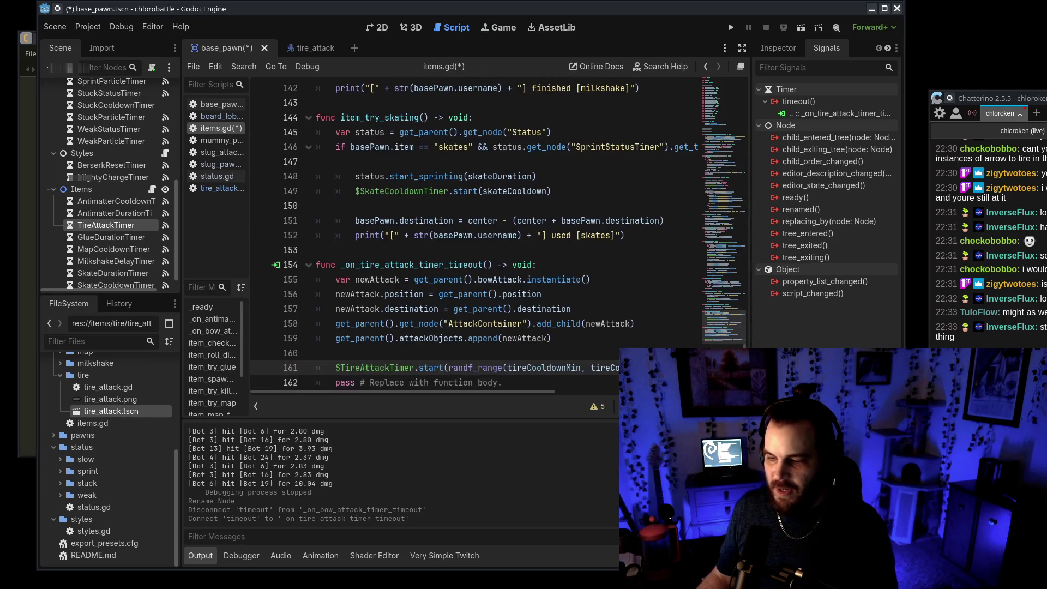
key("shift+Home")
key("BackSpace")
left_click(552, 334)
key("ctrl+s")
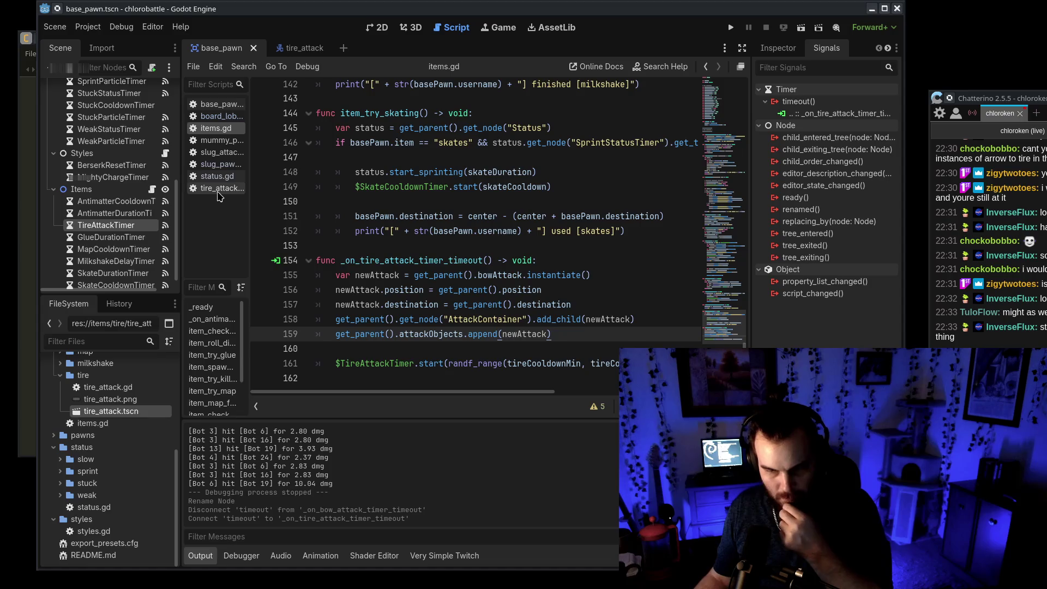
left_click(216, 104)
Step: Change base_pawn.gd's tire branch to start TireAttackTimer instead of BowAttackTimer
mouse_move(718, 276)
left_mouse_down()
mouse_move(726, 123)
mouse_move(731, 162)
left_mouse_up()
left_click(433, 180)
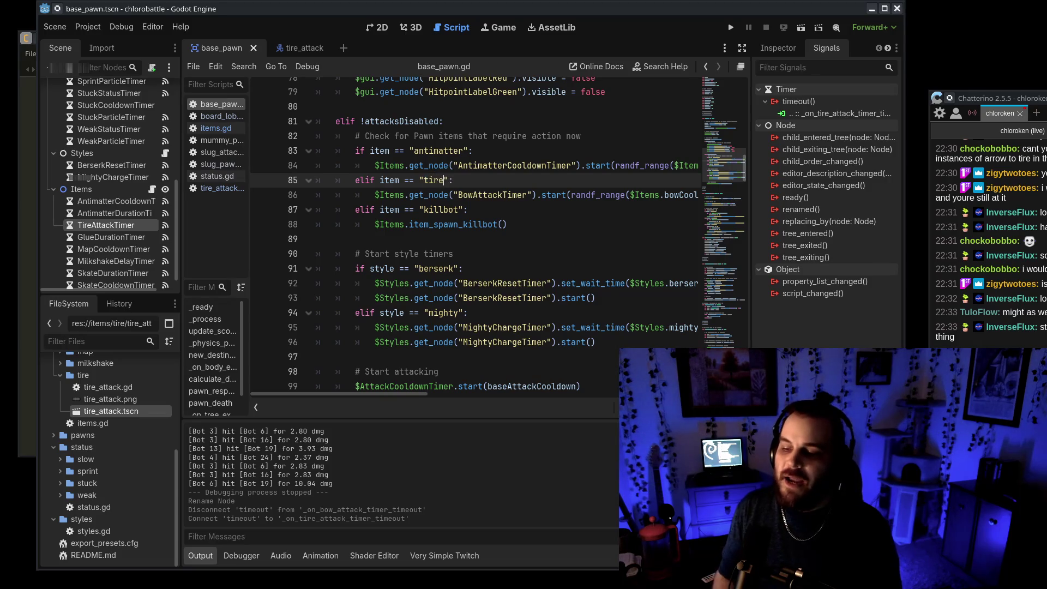
left_click_drag(457, 195, 474, 194)
type("Tire")
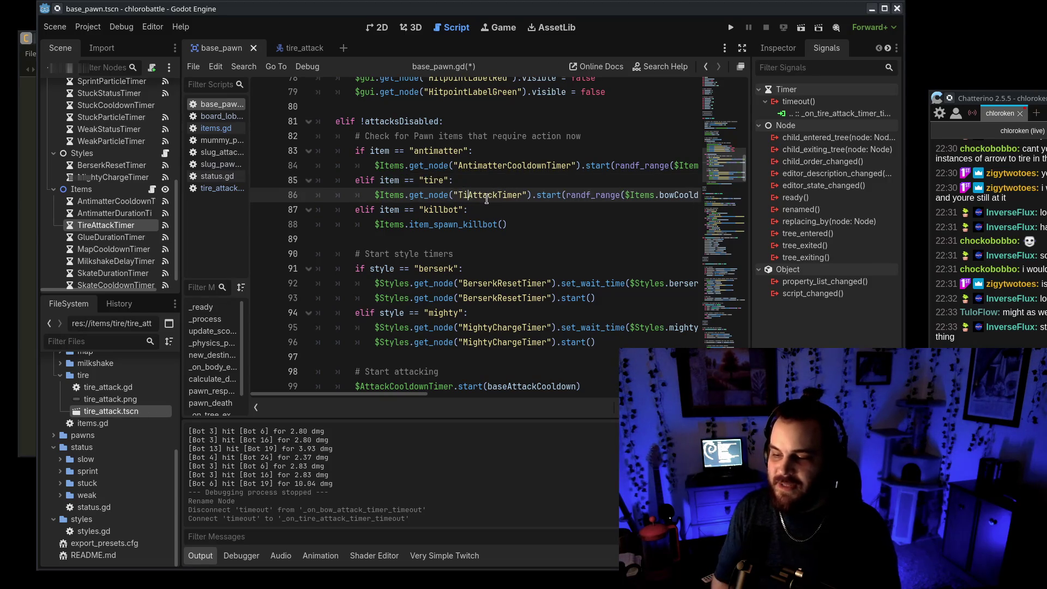
key("Escape")
key("End")
key("Down")
Step: Switch the cooldown range to tireCooldownMin/Max, save, and run the project
mouse_move(733, 163)
left_mouse_down()
mouse_move(738, 179)
mouse_move(736, 169)
left_mouse_up()
left_click(693, 178)
left_click(487, 202)
type("re")
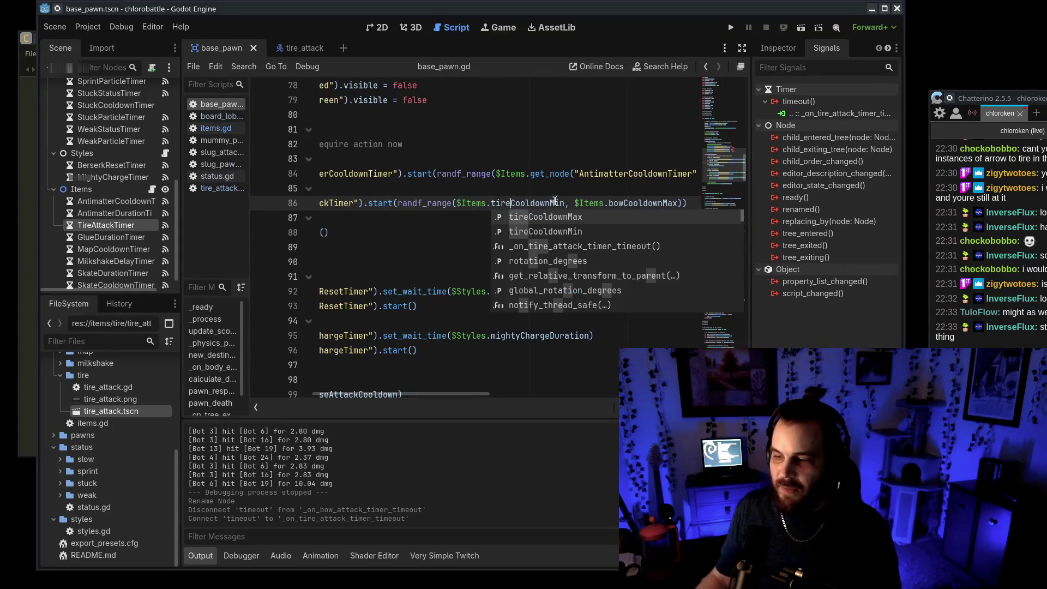
left_click_drag(609, 203, 625, 203)
type("tire")
key("ctrl+s")
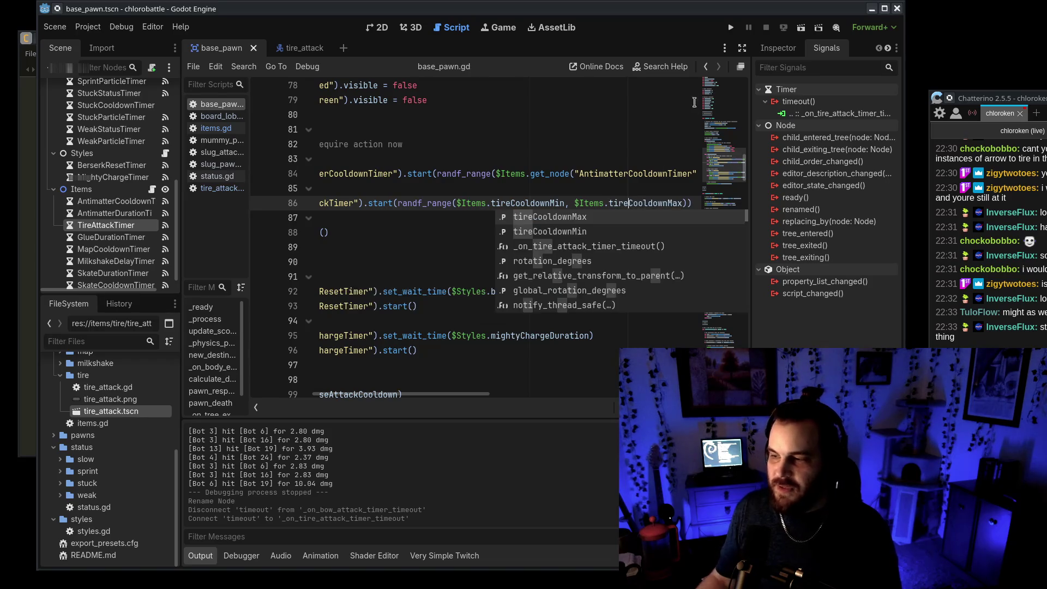
left_click(731, 27)
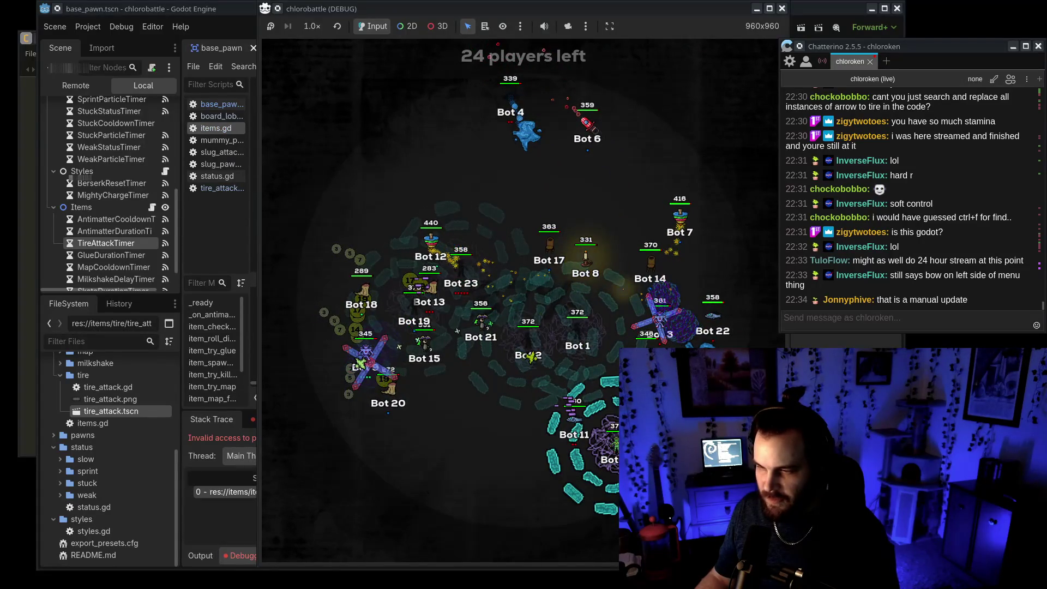
Step: Check the items.gd line 155 error, spawn tireAttack instead of bowAttack, and rerun the game
left_click(236, 530)
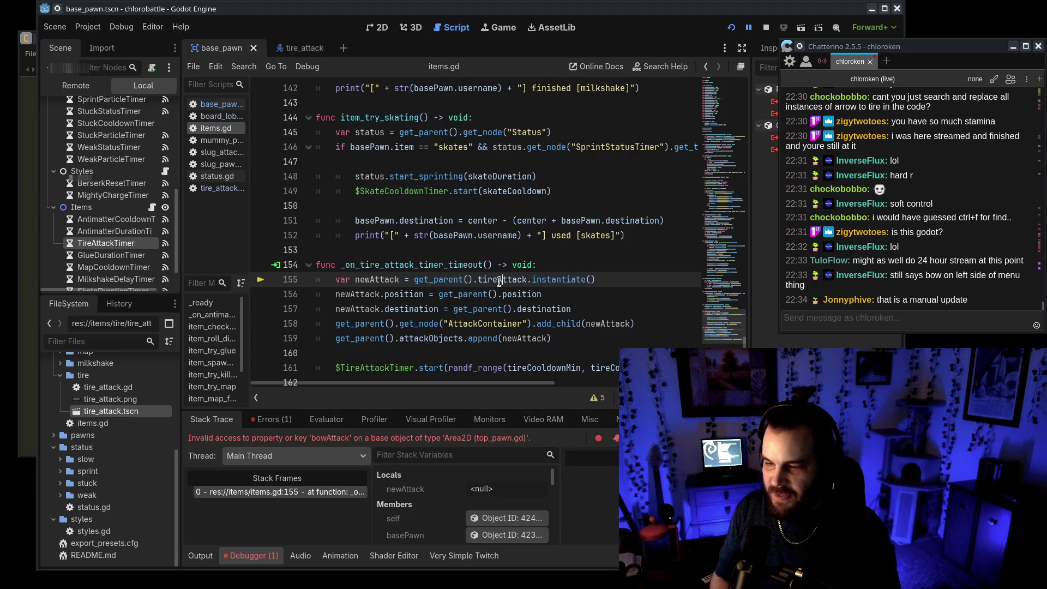
left_click(731, 27)
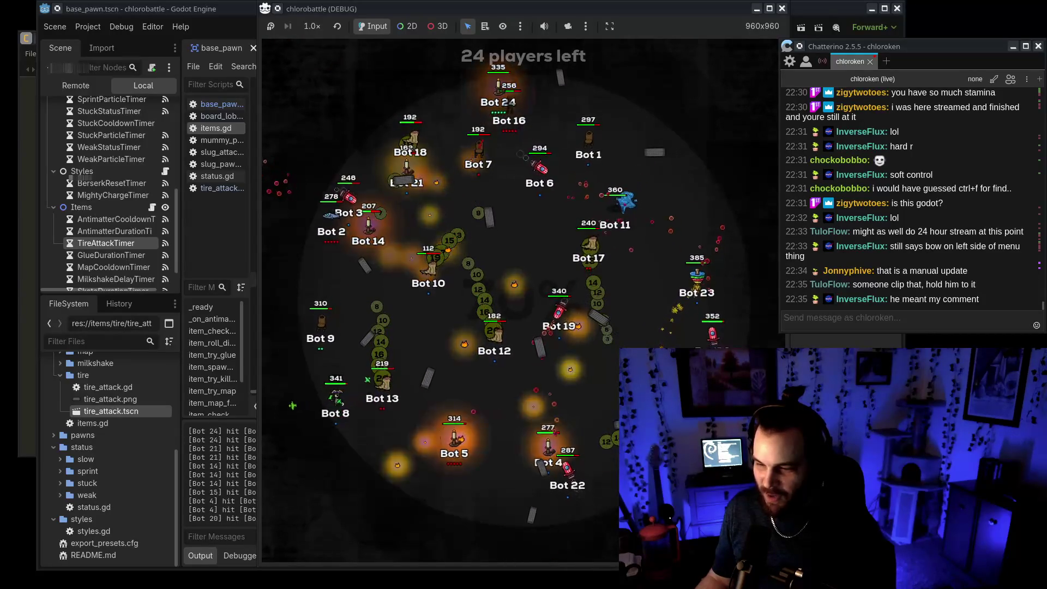
Step: Close the game and open the tire_attack scene in the 2D view
left_click(785, 8)
left_click(226, 188)
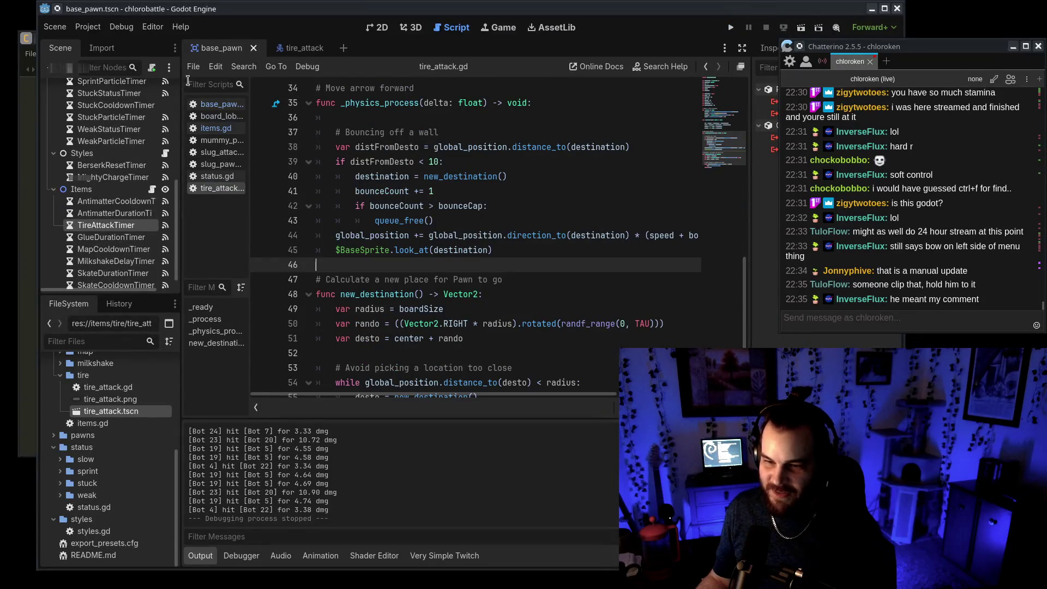
double_click(131, 411)
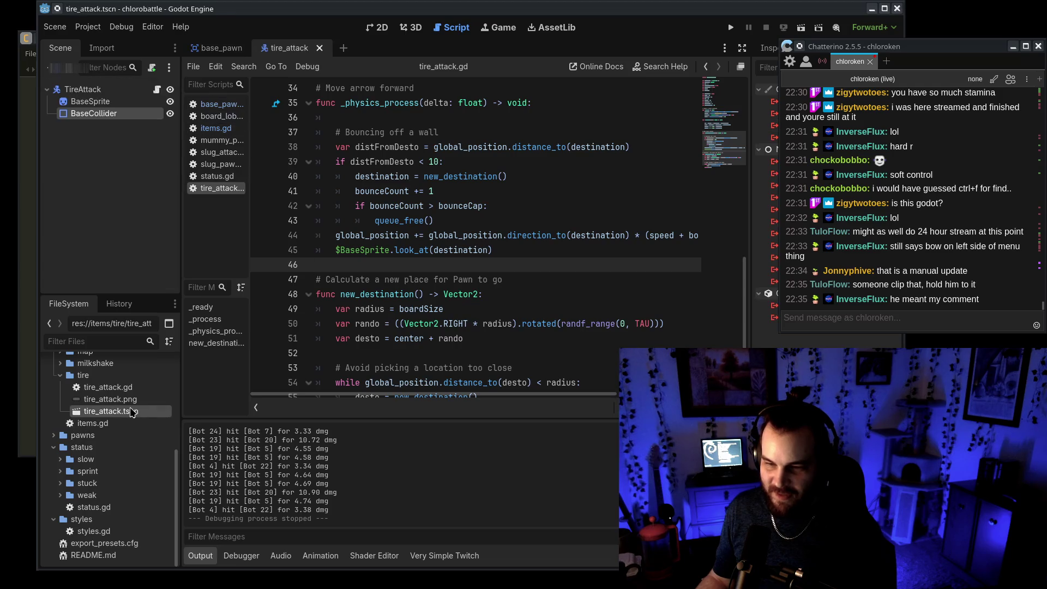
left_click(378, 28)
scroll(530, 292, "up", 10)
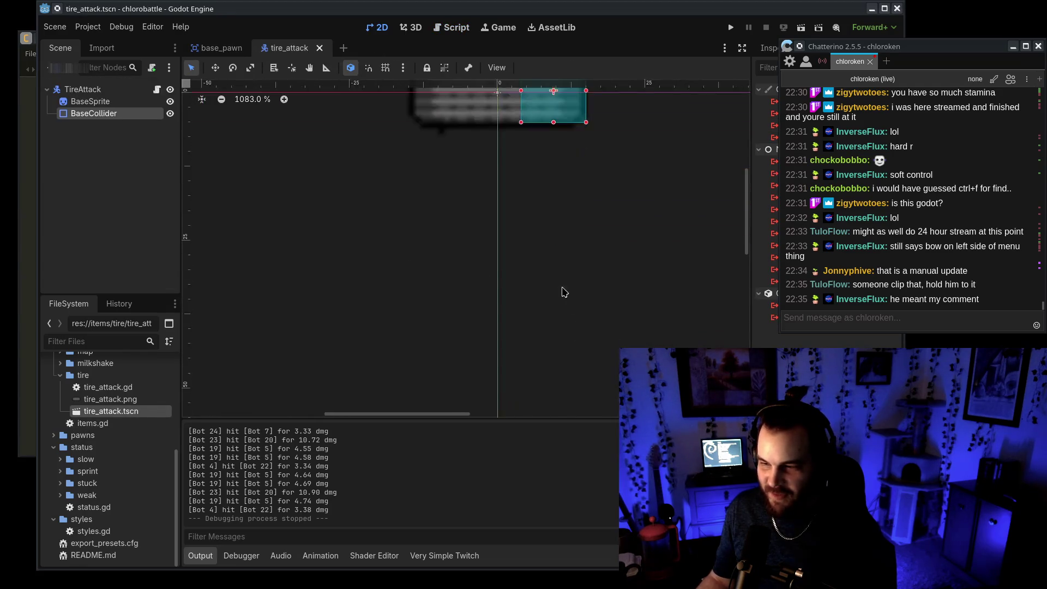
scroll(563, 282, "up", 5)
scroll(578, 285, "left", 2)
Step: Move and stretch the collision rectangle over the tire, undoing an accidental sprite resize
mouse_move(611, 309)
left_mouse_down()
mouse_move(502, 309)
mouse_move(495, 299)
left_mouse_up()
left_click_drag(558, 327, 681, 349)
scroll(653, 342, "up", 5)
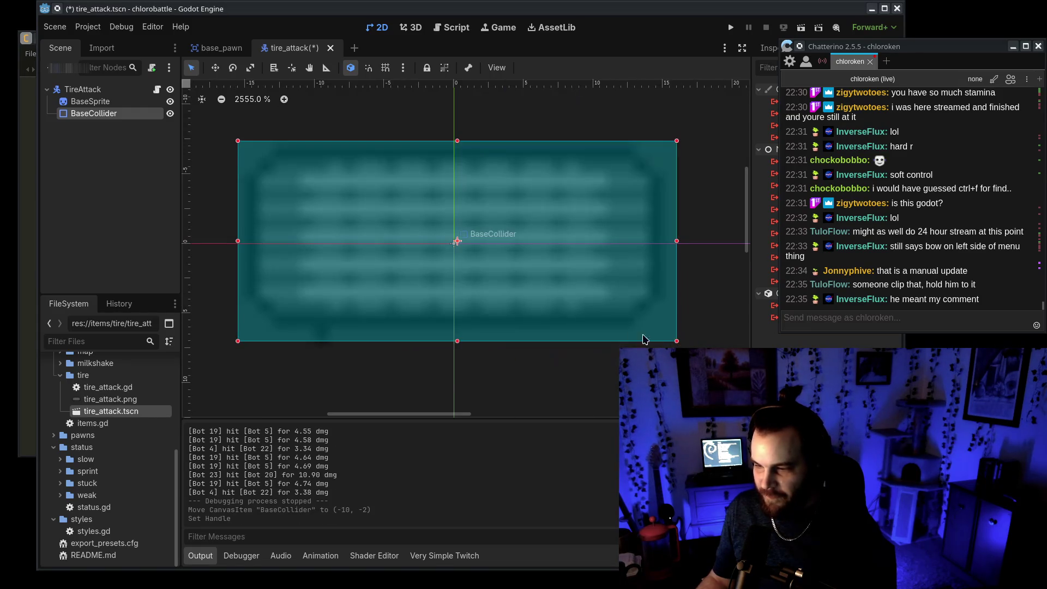
left_click(90, 101)
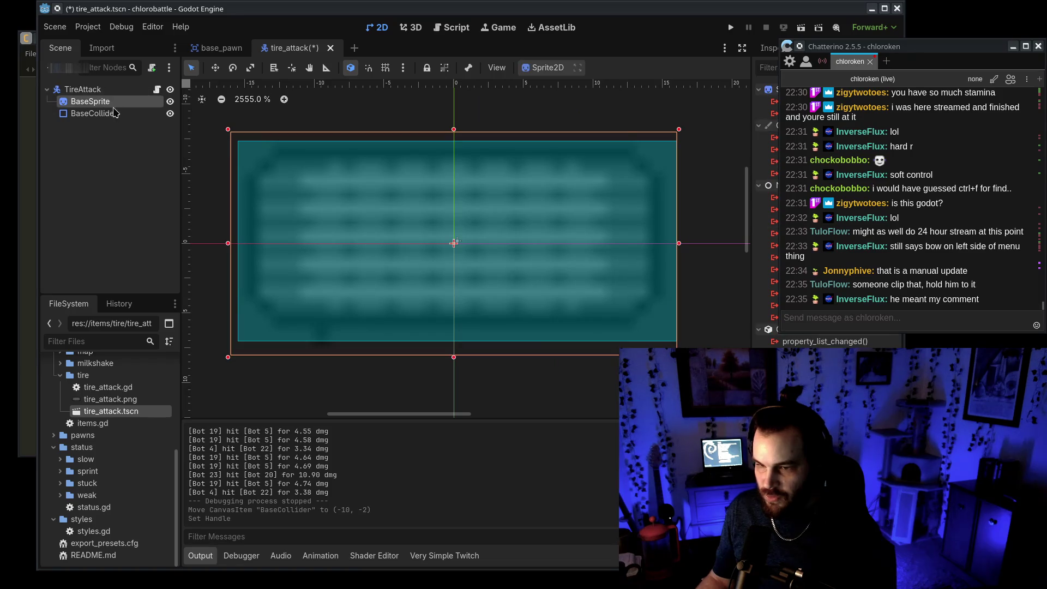
left_click_drag(454, 243, 450, 241)
key("ctrl+z")
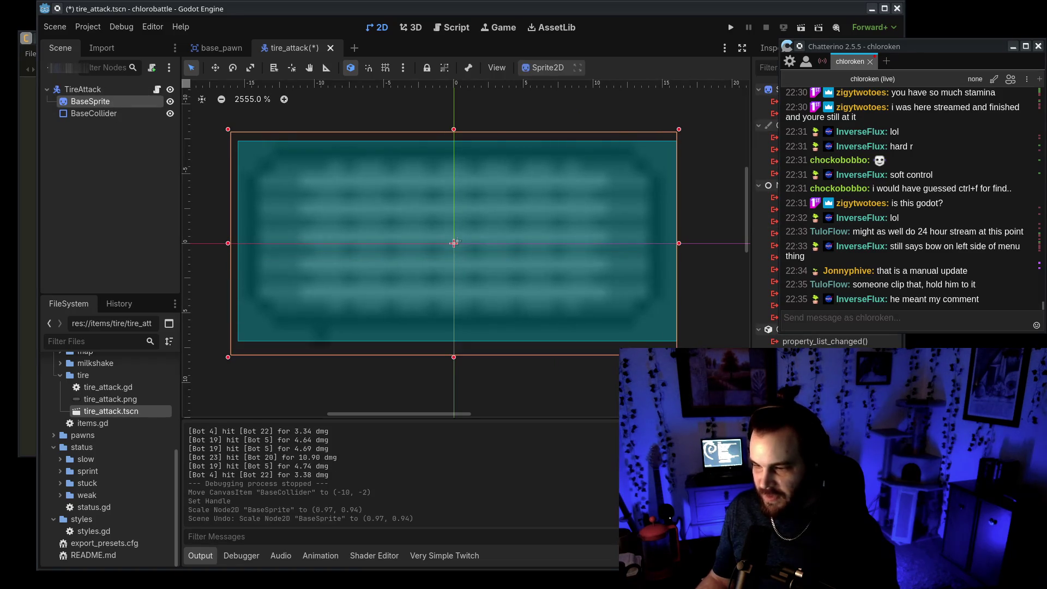
Step: Adjust the BaseCollider rectangle's bottom, right and left edges to hug the tire sprite
left_click(536, 260)
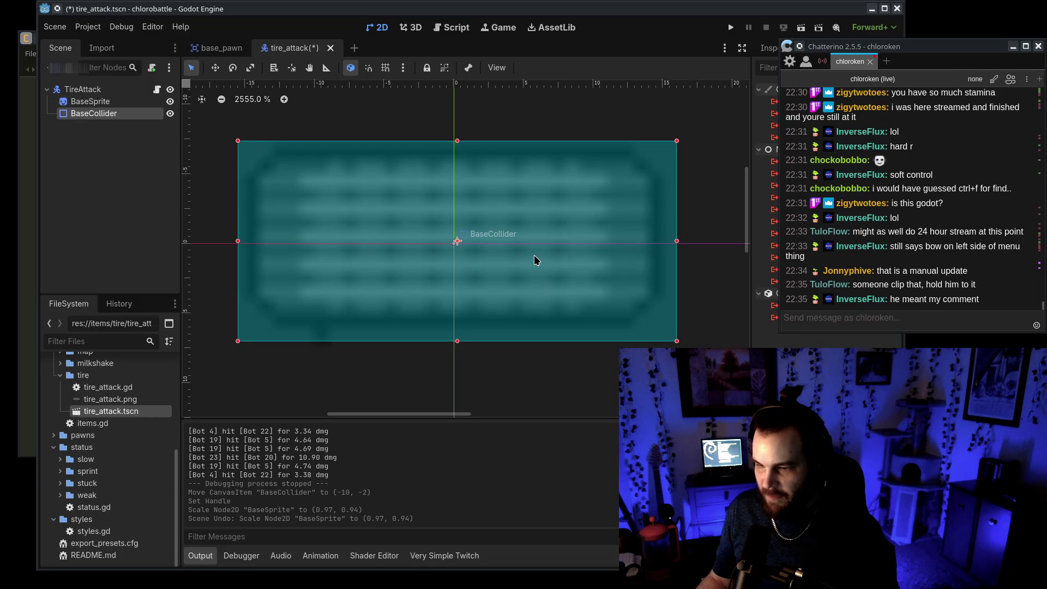
left_click_drag(458, 344, 458, 330)
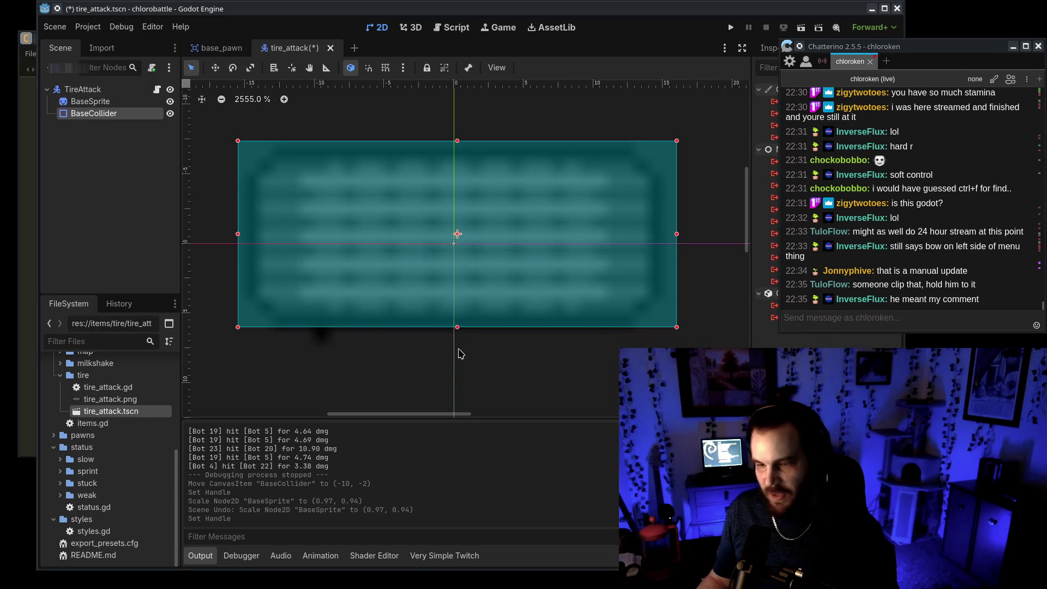
mouse_move(677, 235)
left_mouse_down()
mouse_move(662, 239)
mouse_move(675, 236)
left_mouse_up()
scroll(525, 303, "down", 6)
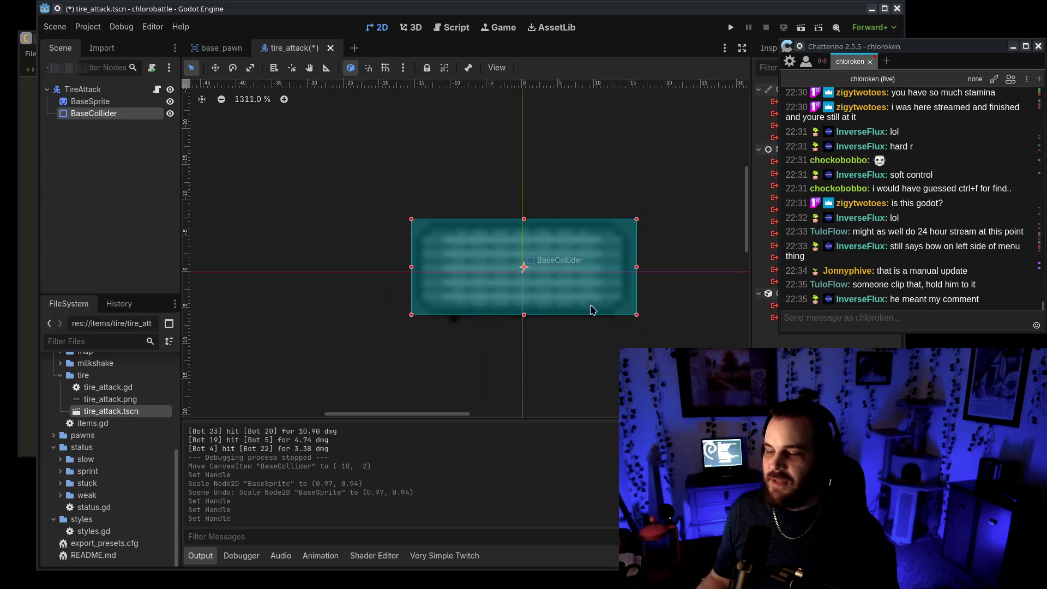
scroll(576, 333, "down", 2)
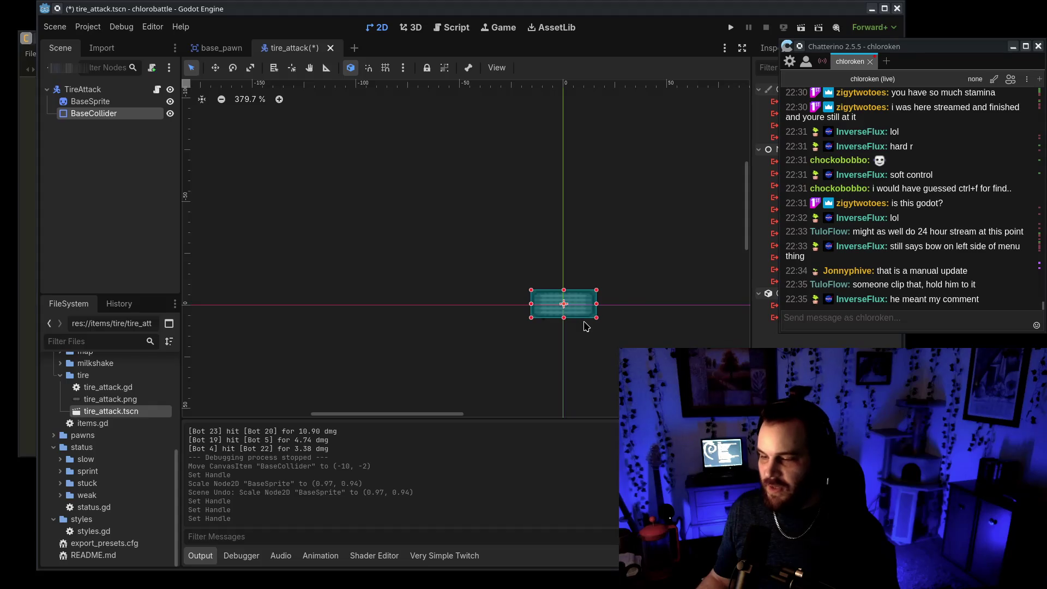
scroll(587, 326, "up", 8)
left_click_drag(604, 289, 597, 289)
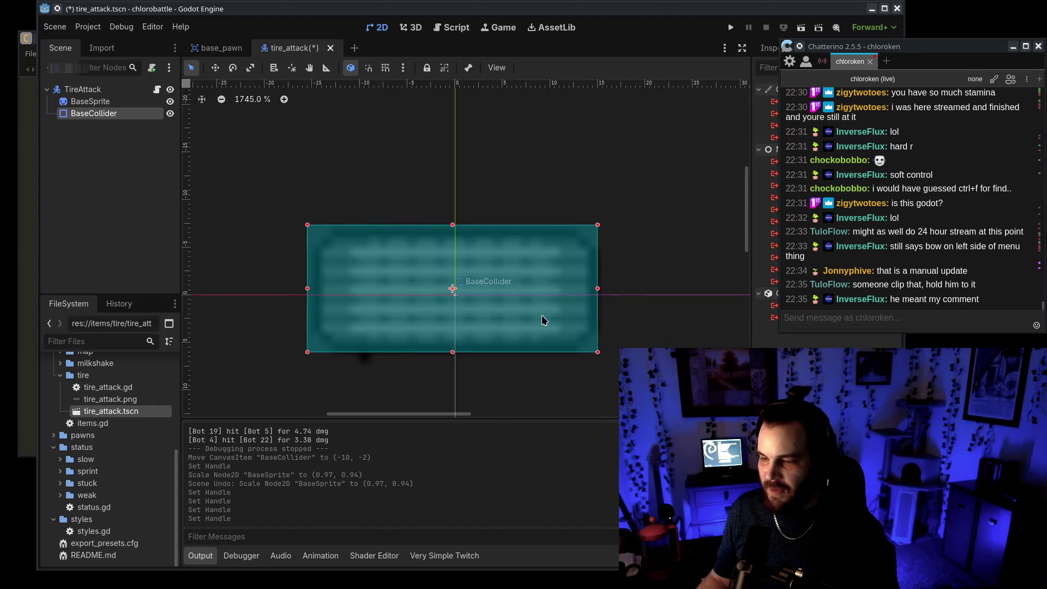
scroll(534, 330, "down", 5)
scroll(525, 339, "up", 3)
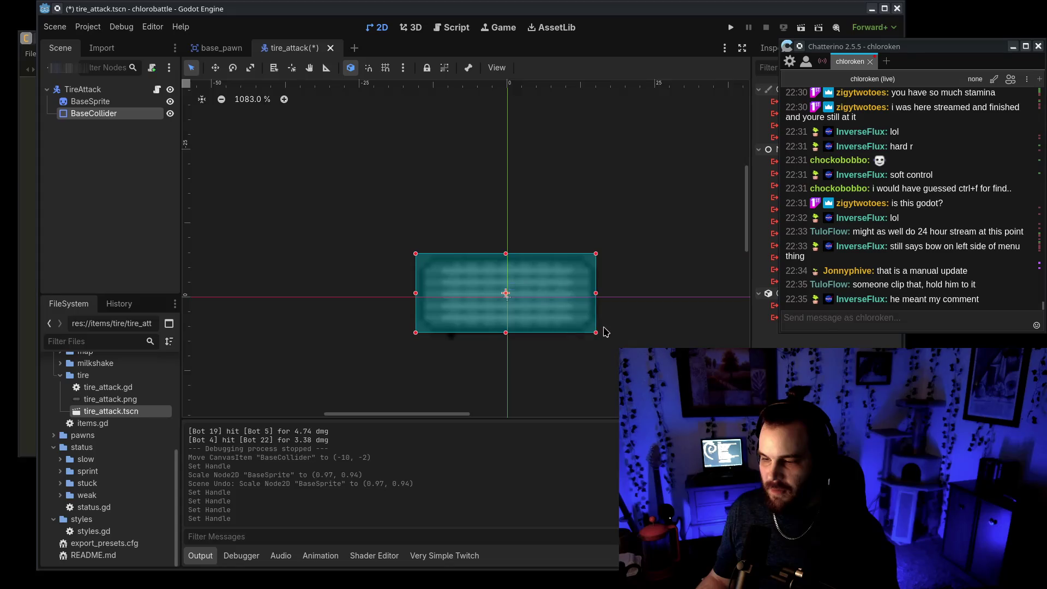
scroll(423, 328, "up", 5)
left_click_drag(322, 246, 326, 246)
scroll(404, 295, "down", 7)
scroll(566, 281, "up", 13)
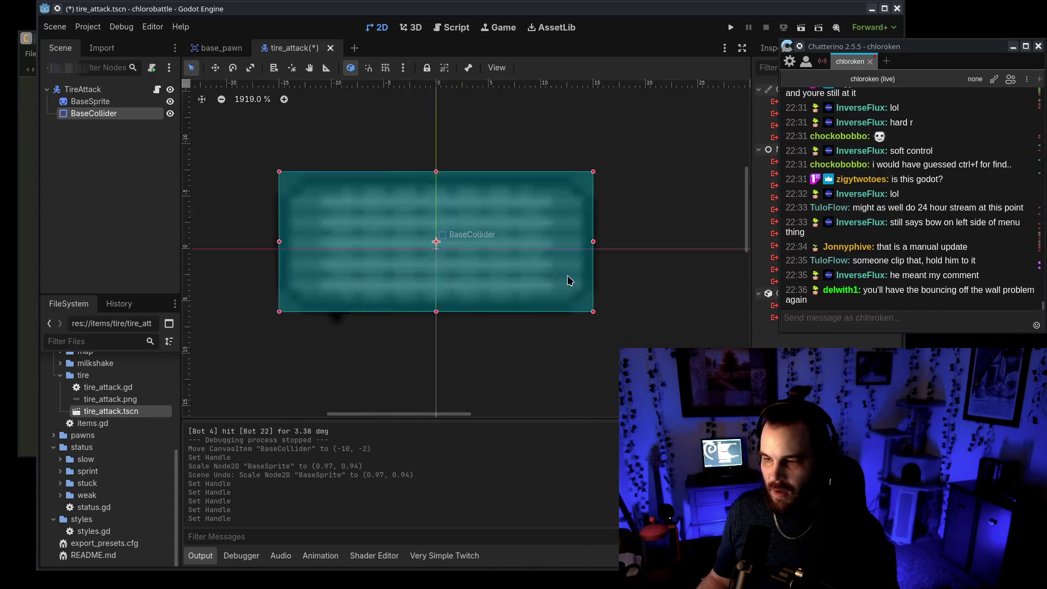
left_click_drag(620, 152, 654, 158)
scroll(608, 231, "down", 6)
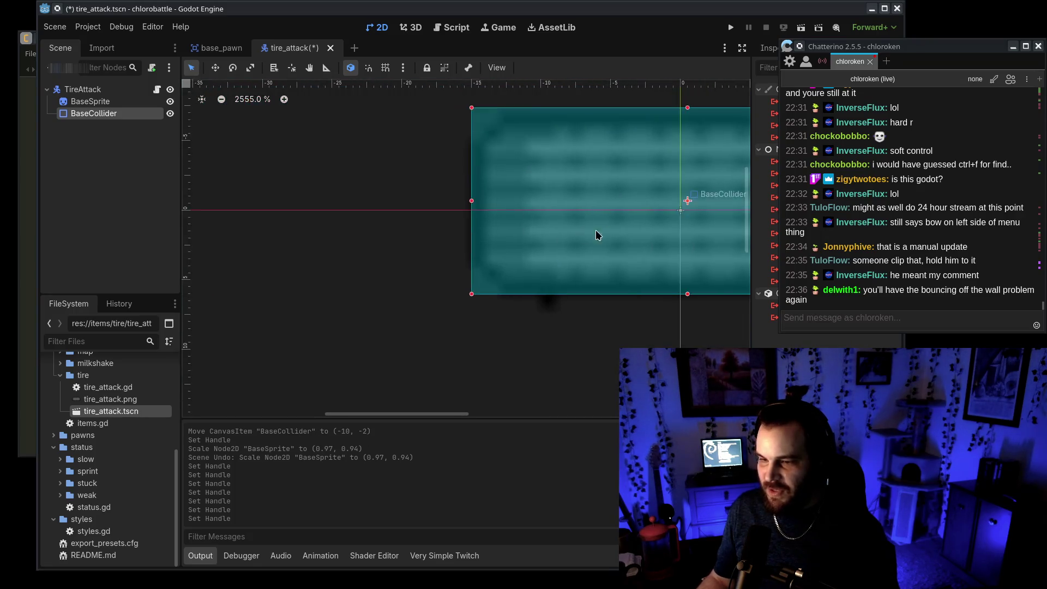
scroll(428, 226, "up", 10)
key("shift+f")
Step: Lower the collider's bottom edge slightly, deselect it, and select the TireAttack root node
mouse_move(465, 270)
left_mouse_down()
mouse_move(467, 285)
mouse_move(465, 273)
left_mouse_up()
scroll(427, 318, "up", 6)
scroll(453, 251, "up", 10)
scroll(453, 251, "left", 4)
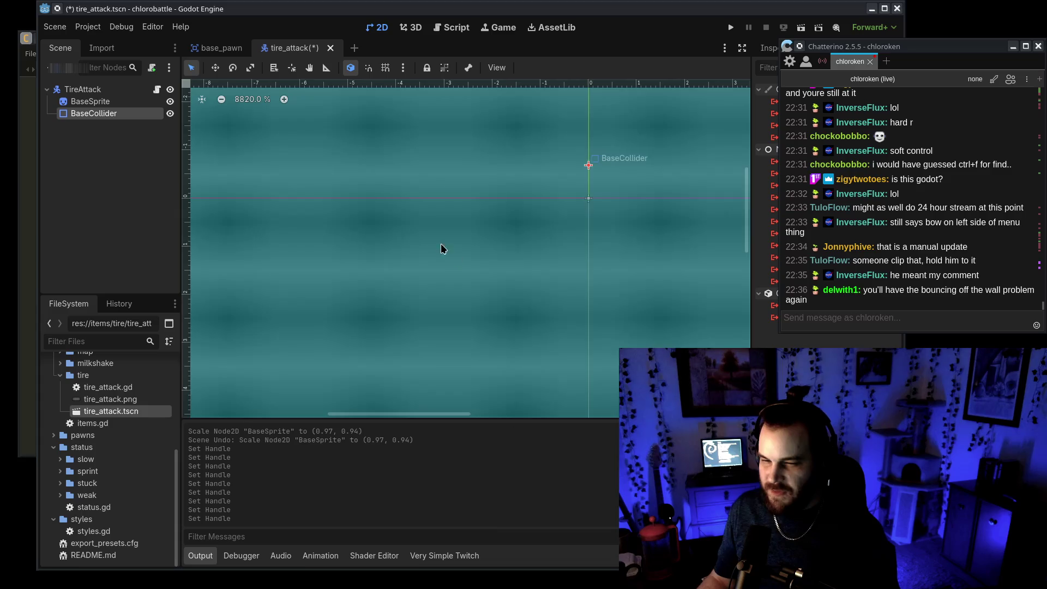
scroll(393, 241, "down", 2)
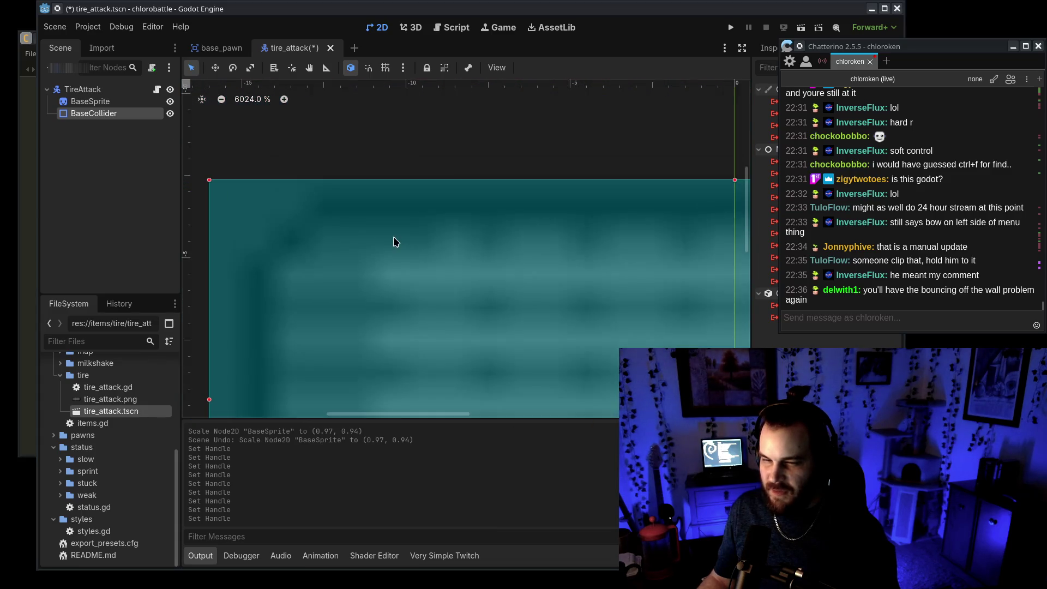
scroll(537, 222, "down", 8)
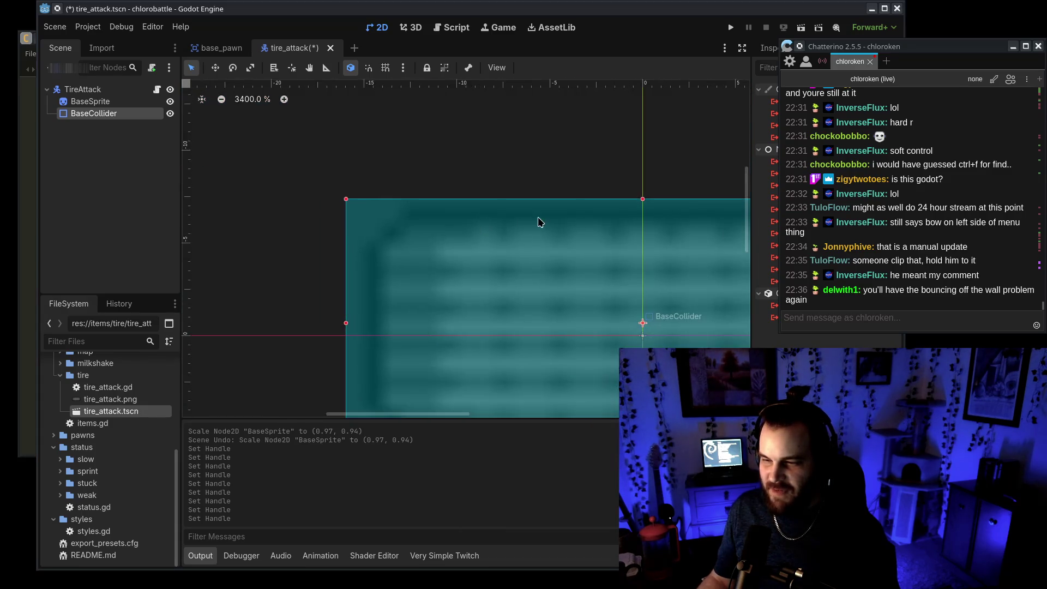
scroll(264, 210, "down", 3)
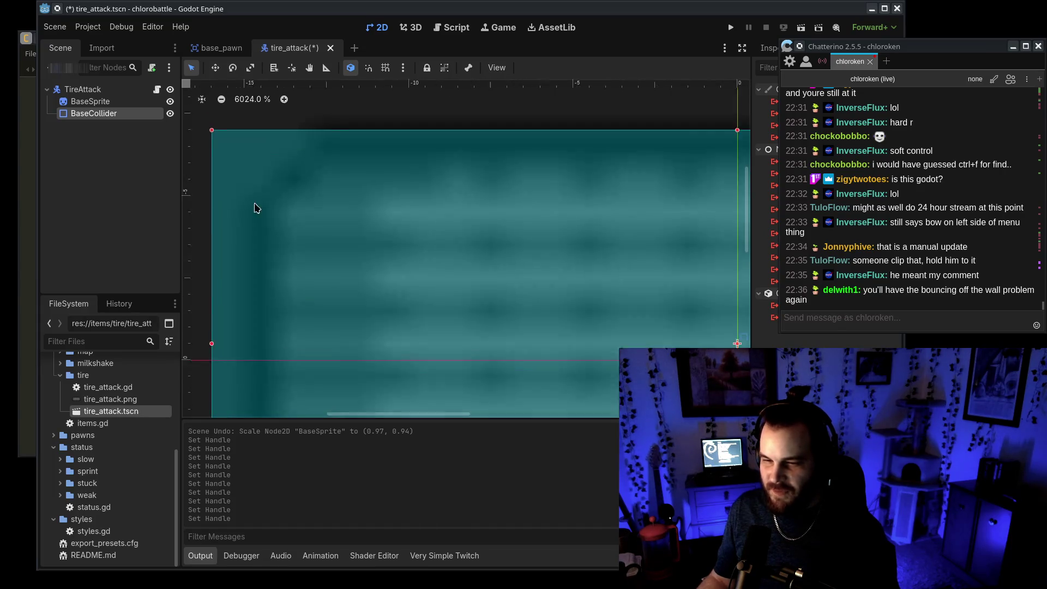
scroll(468, 304, "up", 5)
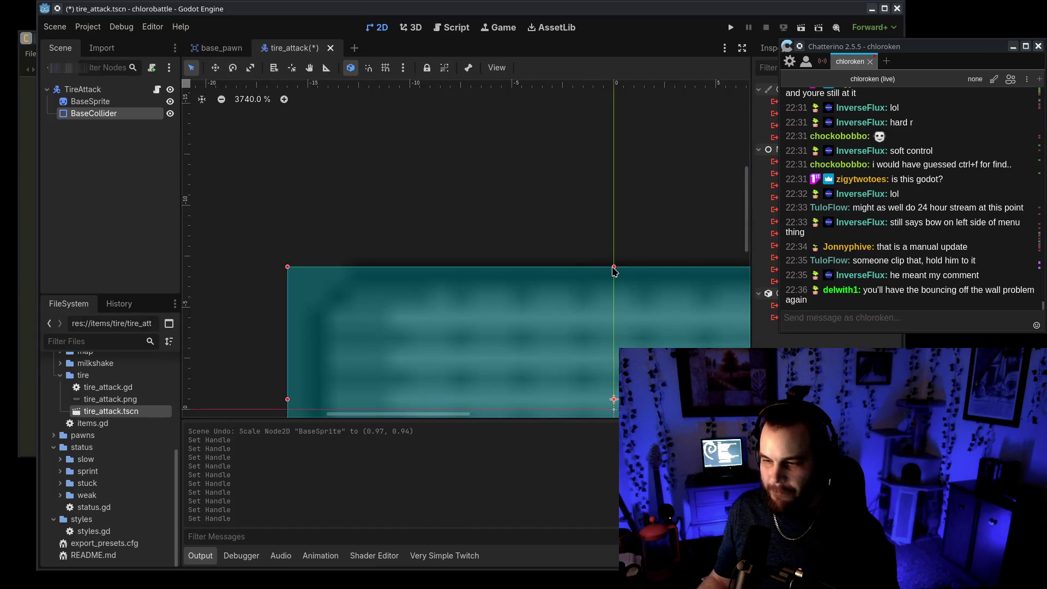
scroll(615, 271, "down", 5)
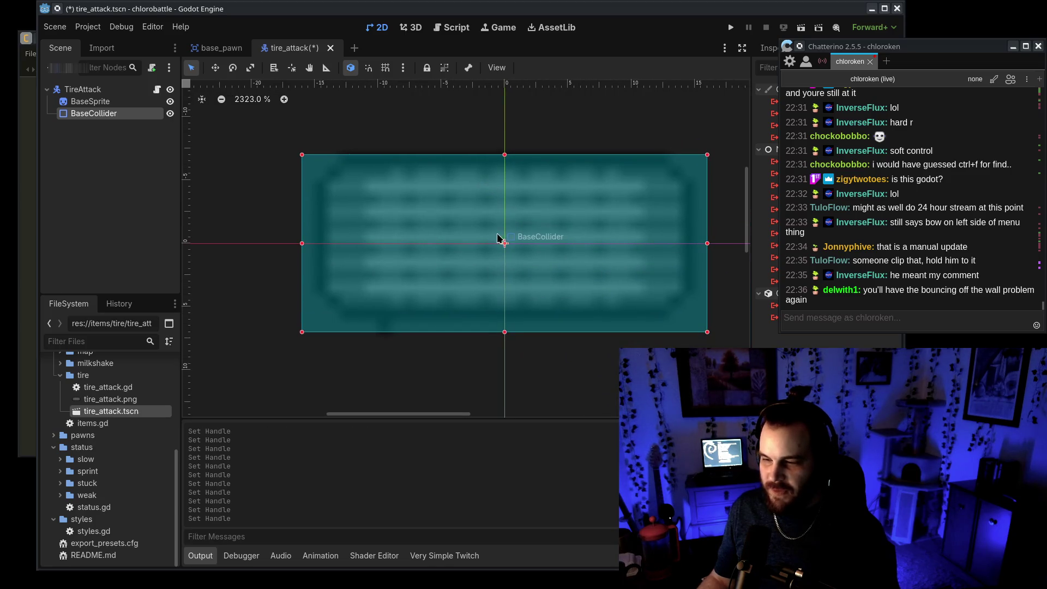
scroll(565, 304, "down", 7)
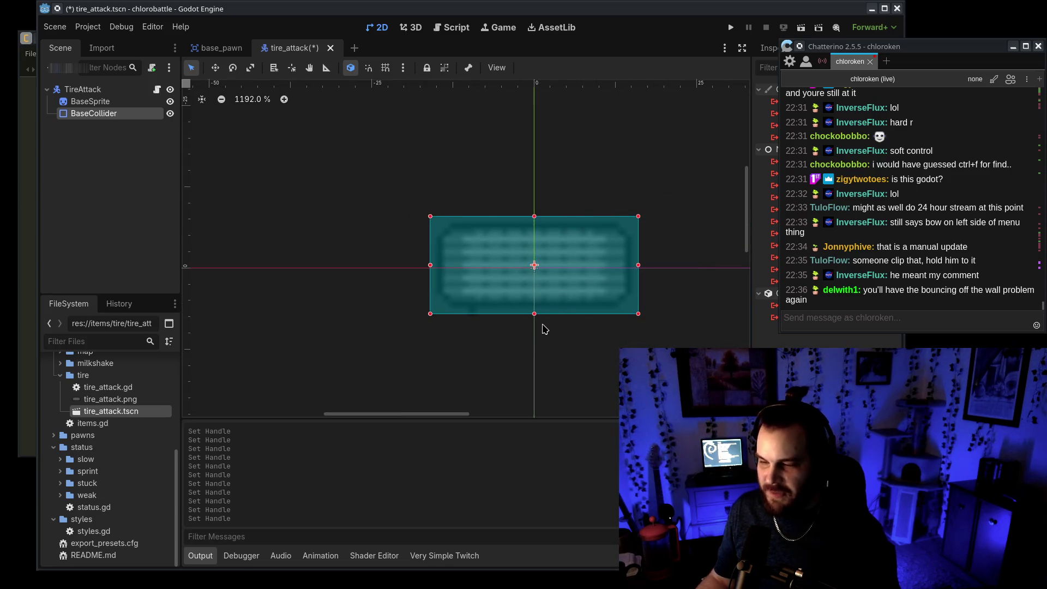
left_click(598, 365)
left_click(123, 93)
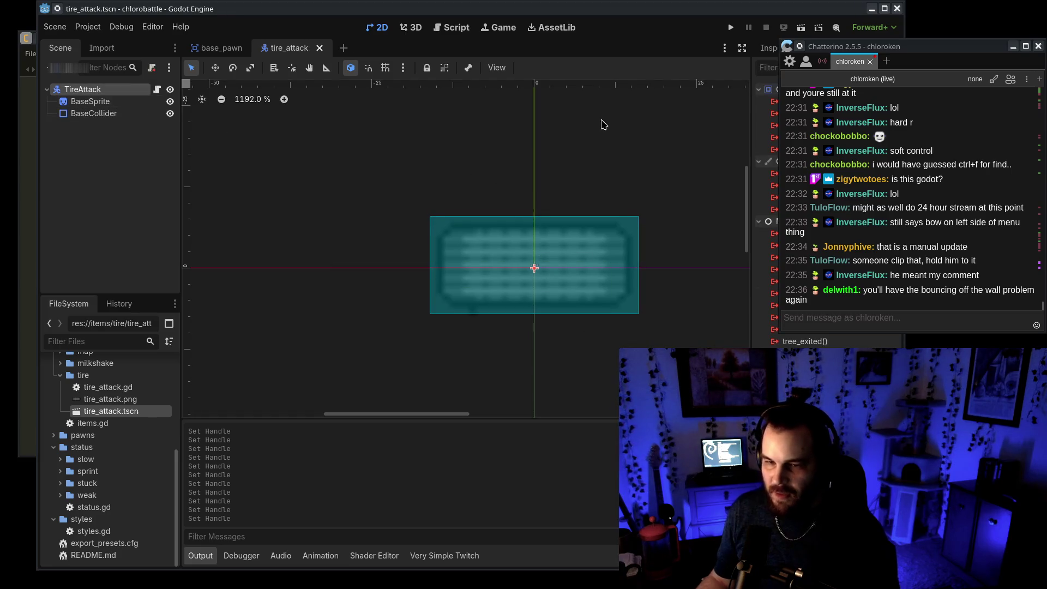
Step: In tire_attack.gd, change the per-bounce scale growth on lines 31–32 from 0.25 to 0.1
left_click(218, 48)
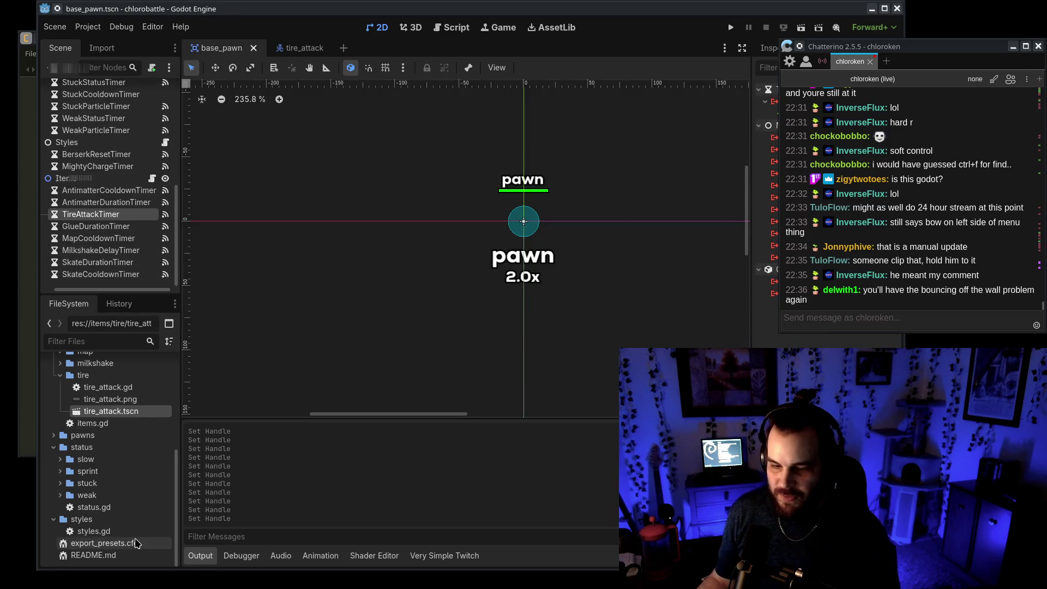
double_click(124, 387)
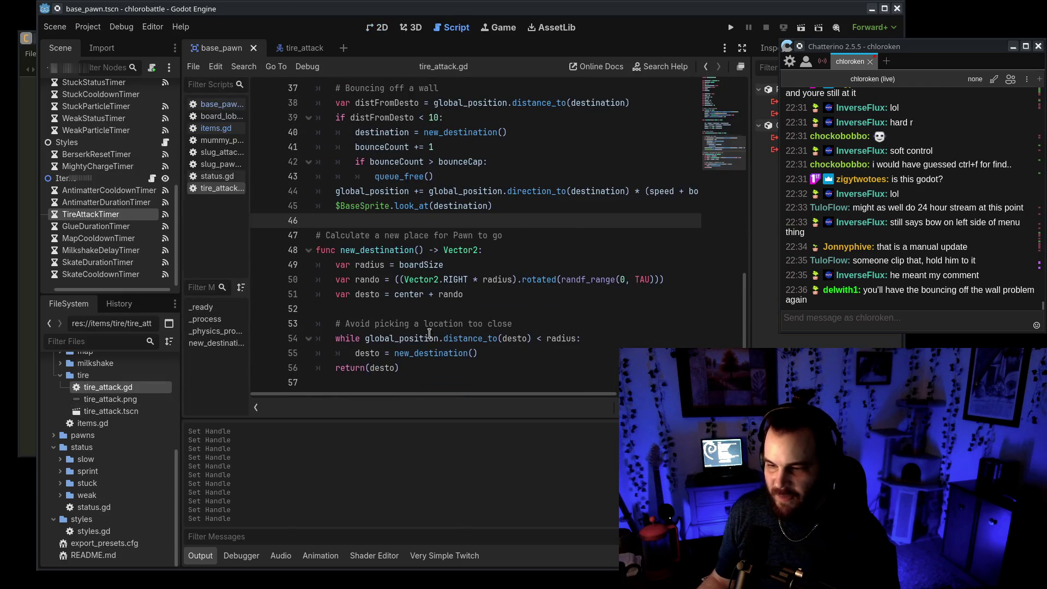
scroll(431, 335, "up", 1)
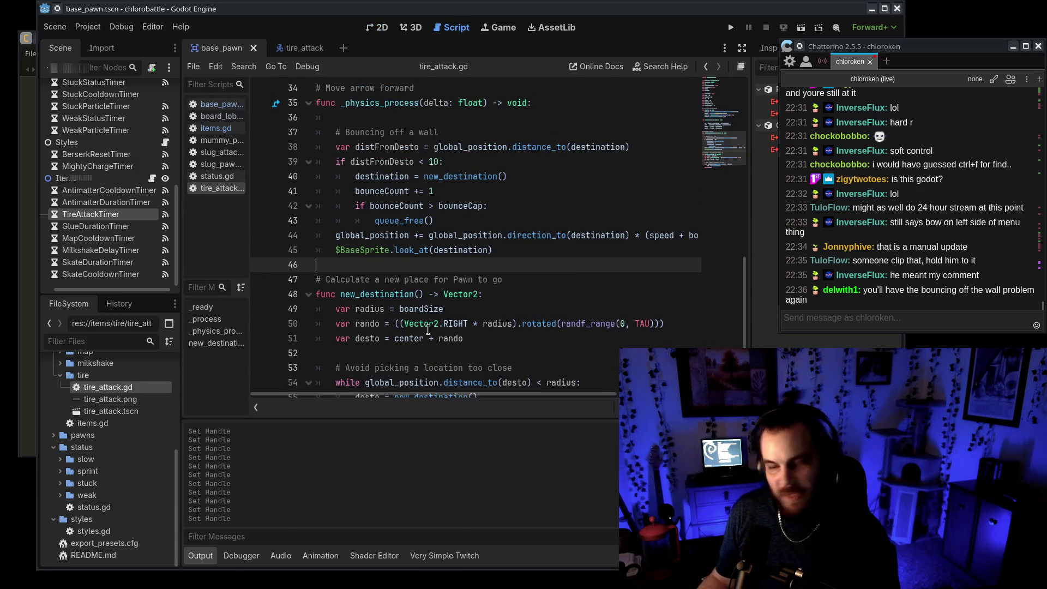
left_click(614, 302)
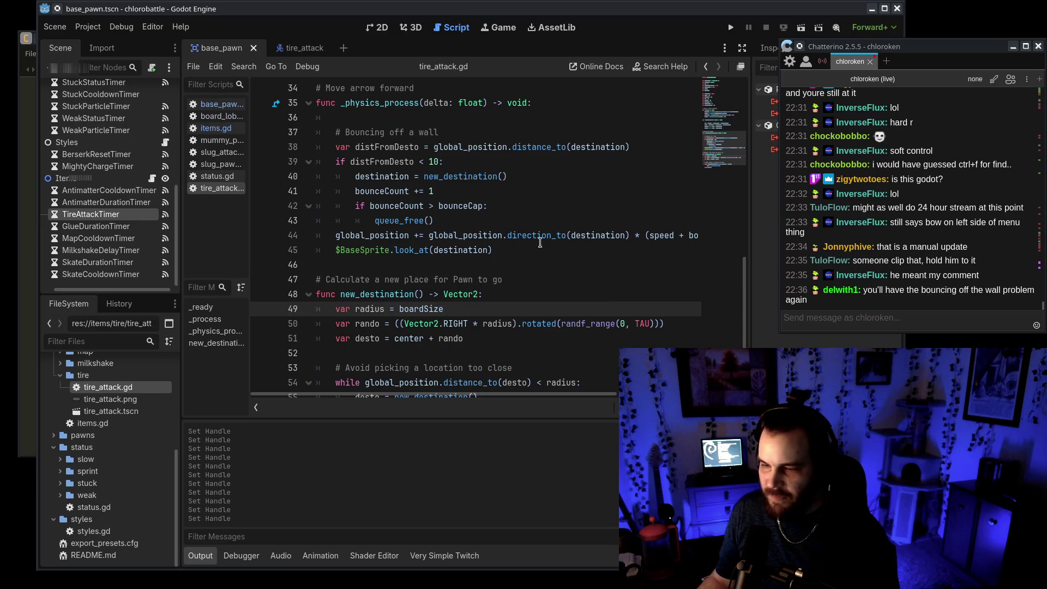
scroll(488, 244, "down", 1)
scroll(577, 295, "up", 6)
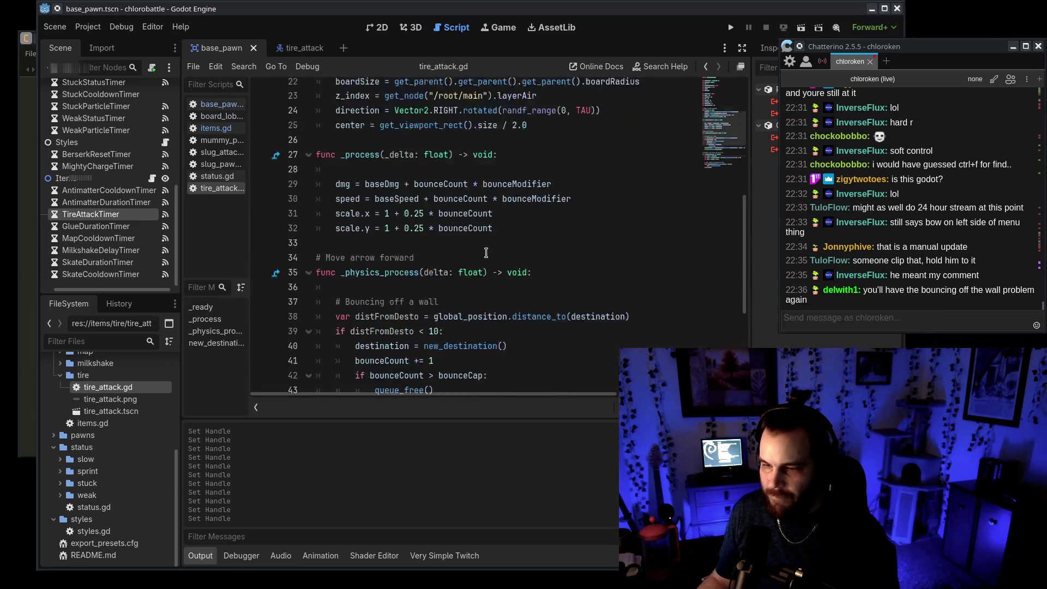
double_click(420, 265)
double_click(419, 279)
type("1")
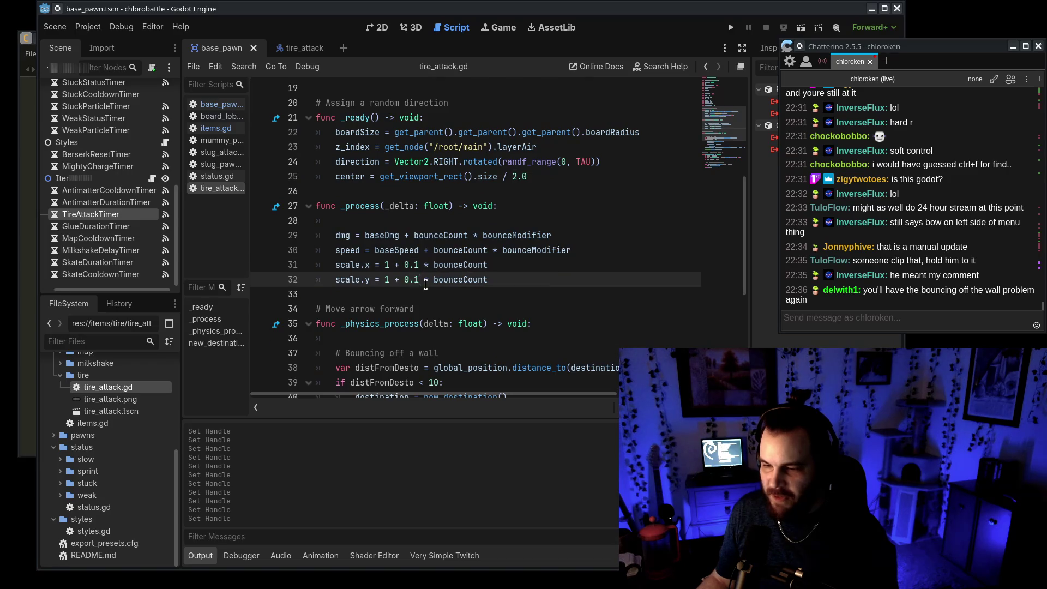
left_click(625, 262)
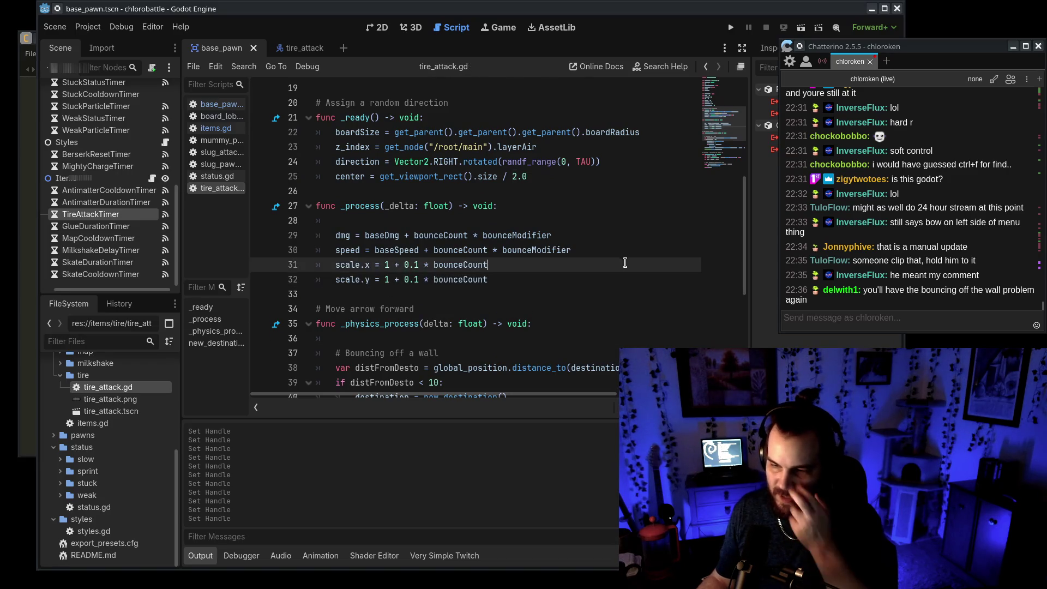
left_click(520, 288)
left_click(509, 280)
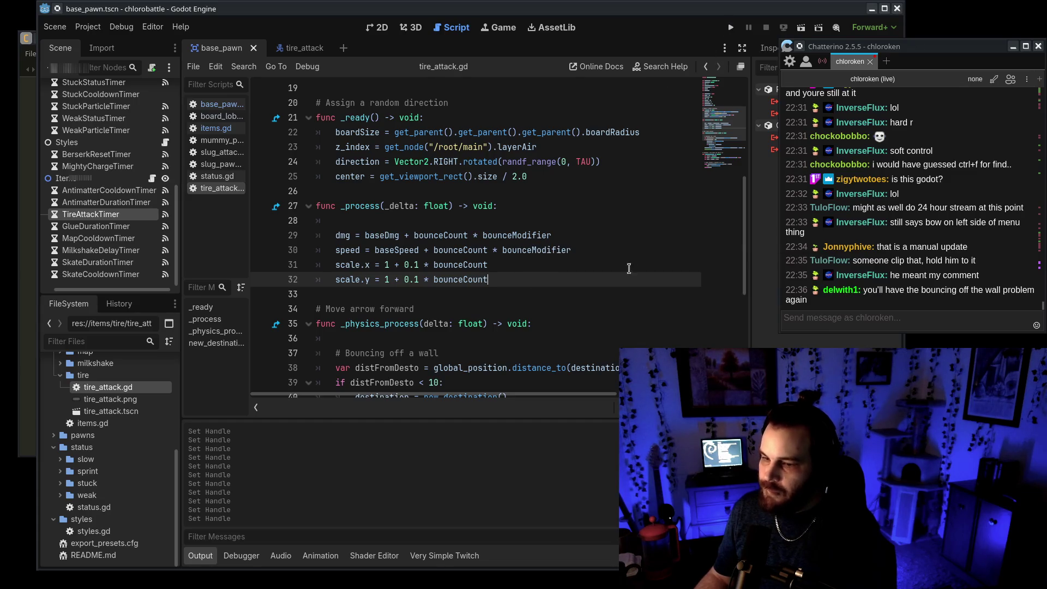
Step: Prefix line 44 with 'else:' so the tire moves only when not bouncing, then run the game
scroll(622, 280, "up", 5)
scroll(608, 332, "down", 8)
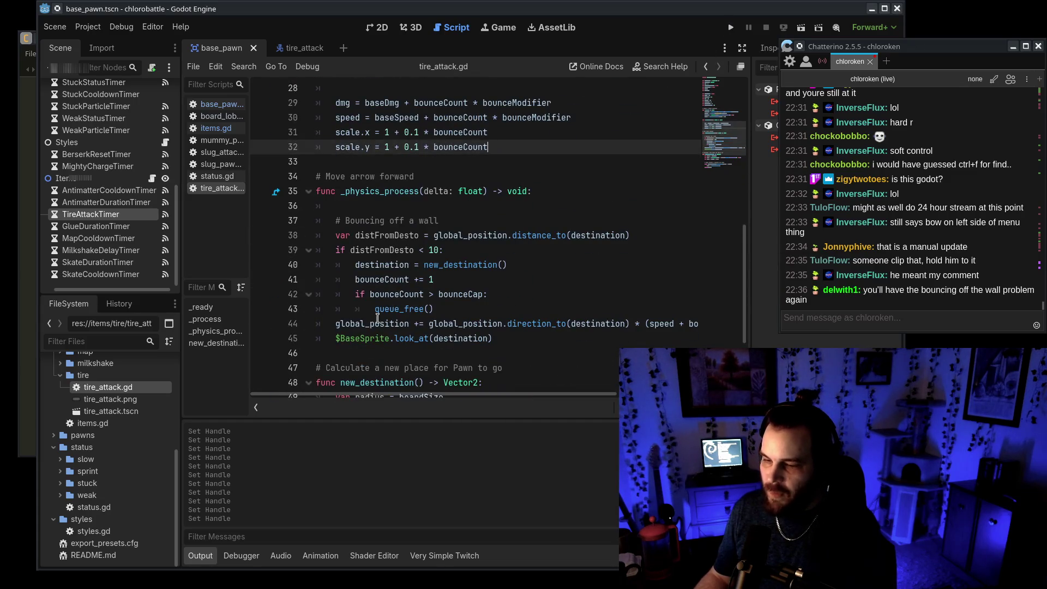
left_click(548, 306)
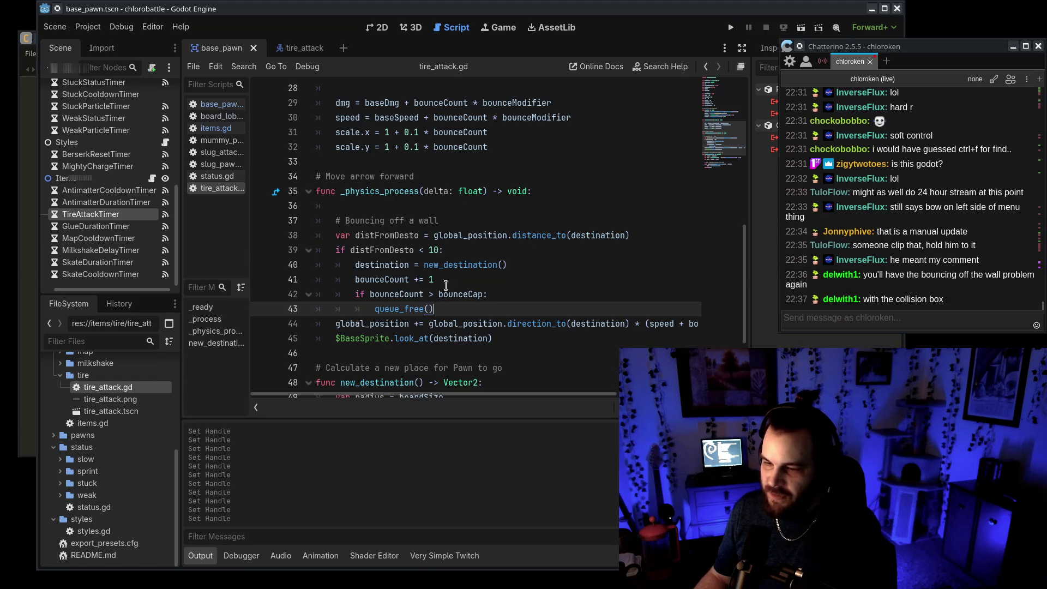
left_click_drag(391, 257, 545, 309)
left_click(553, 312)
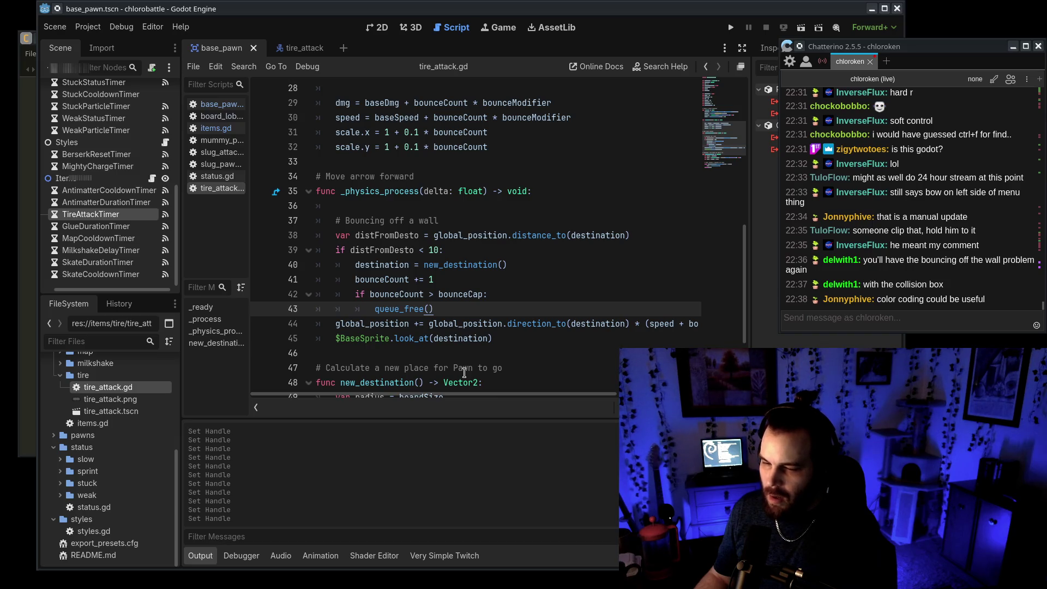
left_click(336, 324)
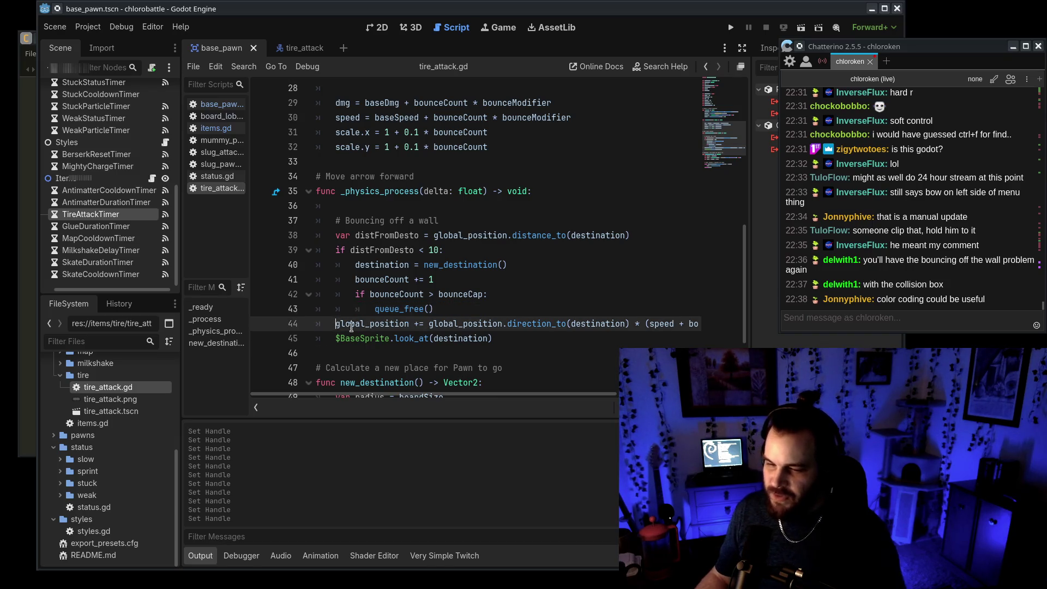
type("else:")
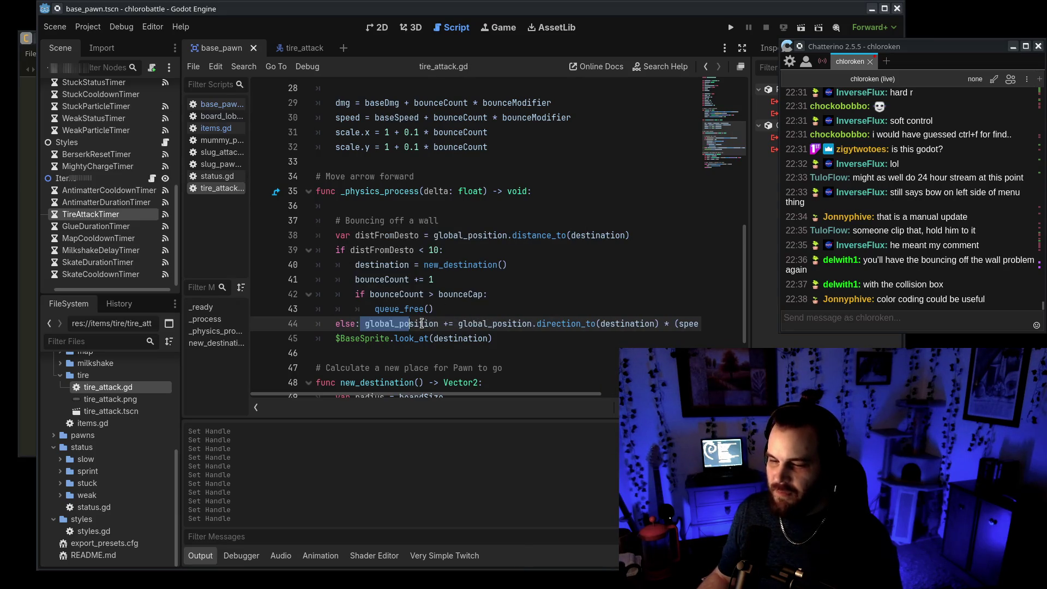
left_click(731, 27)
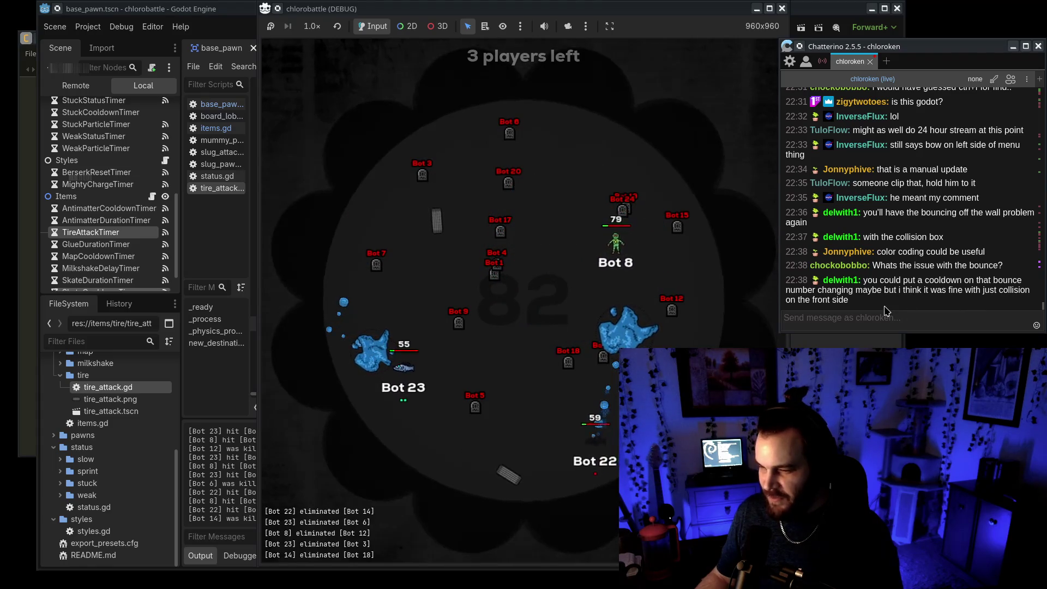
Step: Check the line 39 distance condition while the battle finishes, then close the game window
left_click(235, 263)
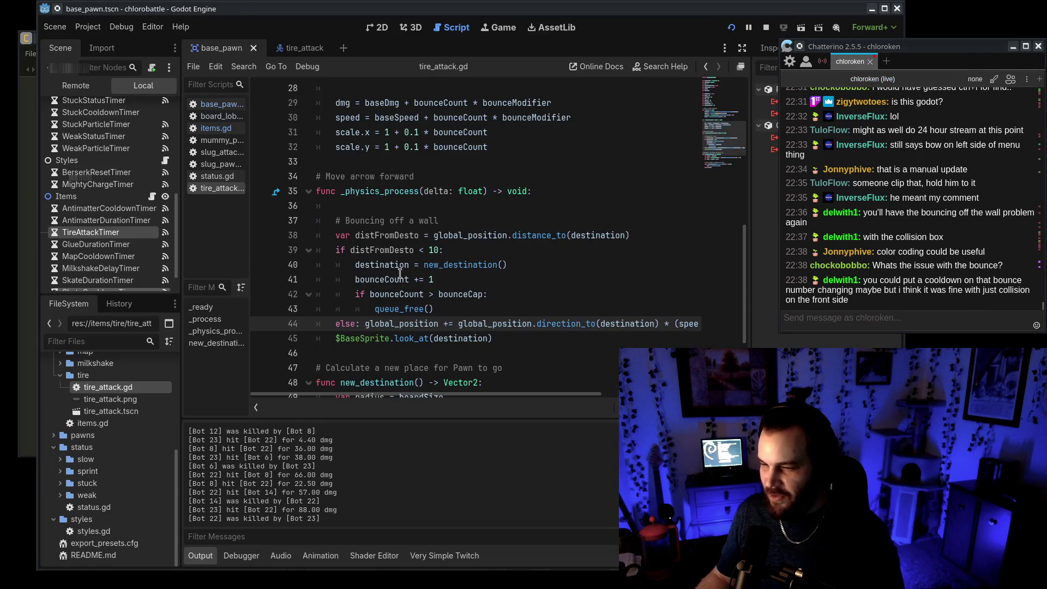
left_click_drag(365, 250, 461, 250)
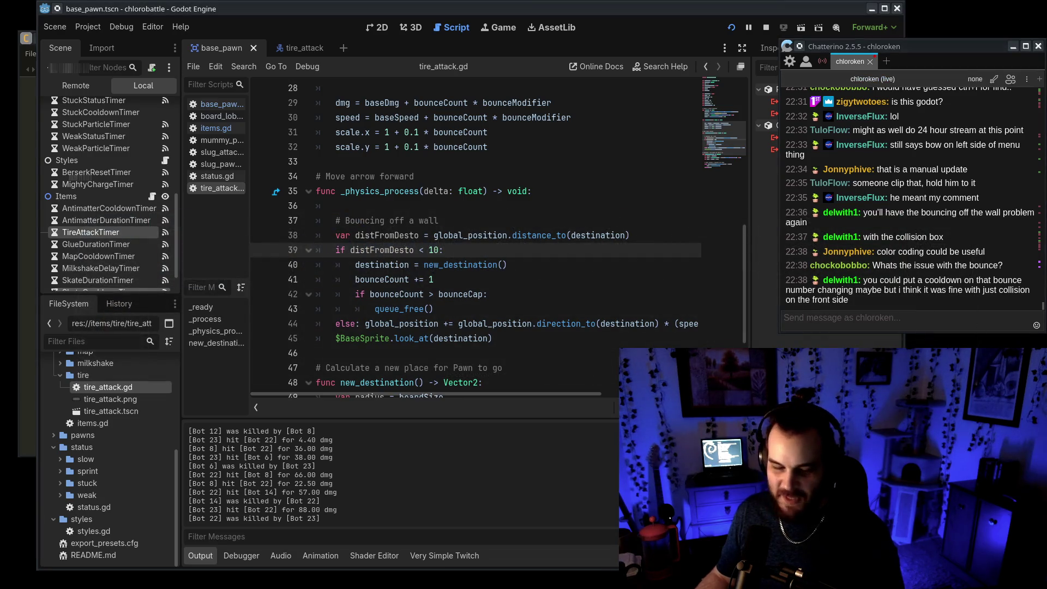
key("alt+Tab")
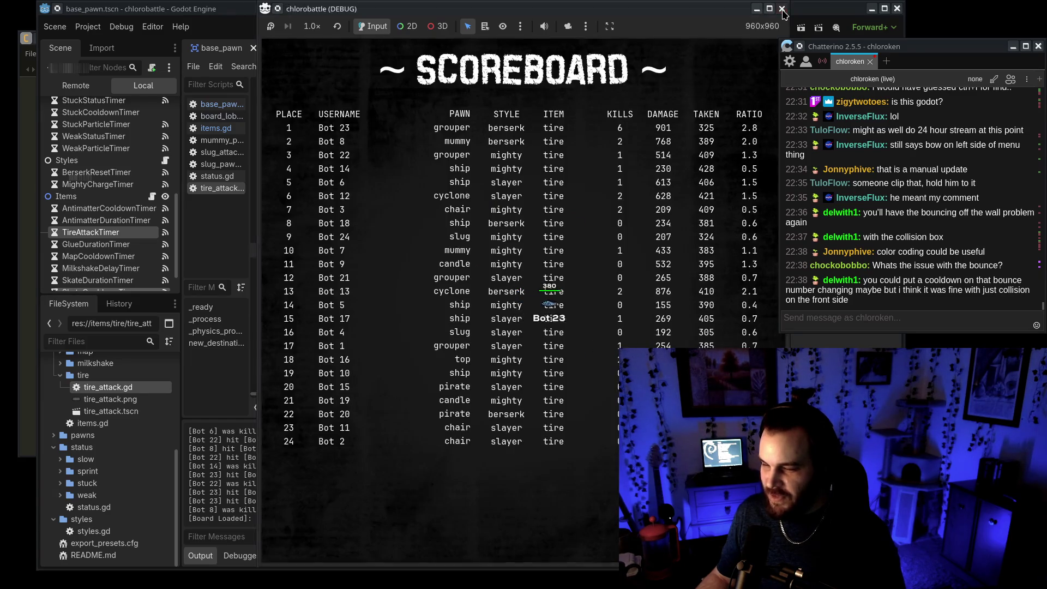
left_click(782, 9)
Step: Relaunch the game, stop it with F8, and scroll tire_attack.gd back to the top
left_click(545, 324)
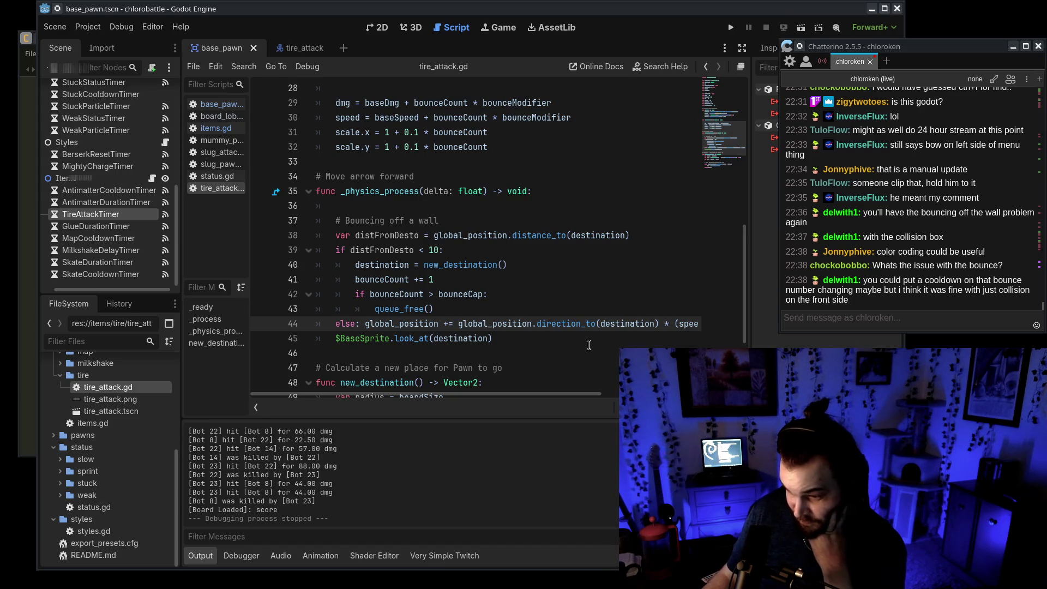
left_click(731, 28)
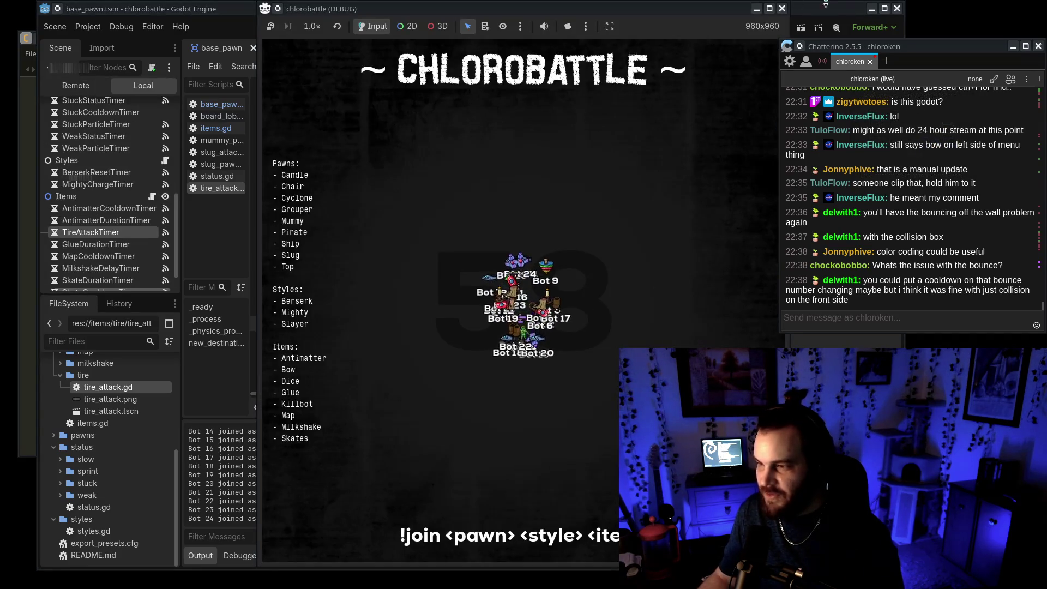
key("F8")
scroll(405, 241, "up", 8)
scroll(405, 241, "up", 2)
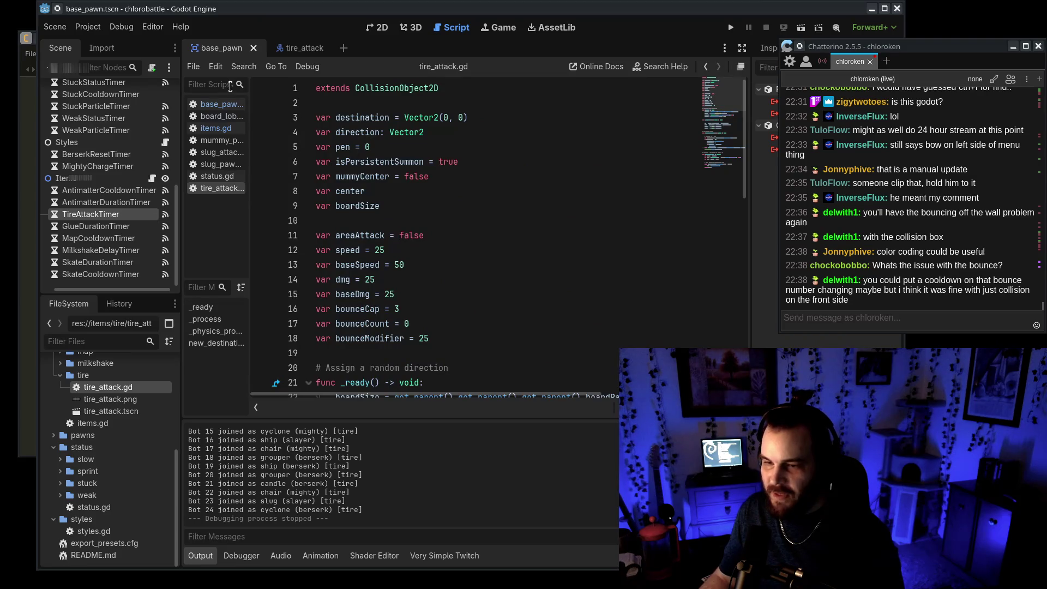
Step: Change board_lobby.gd's test-bot loop on line 12 from 24 to 2 and run a two-bot tire duel
left_click(232, 107)
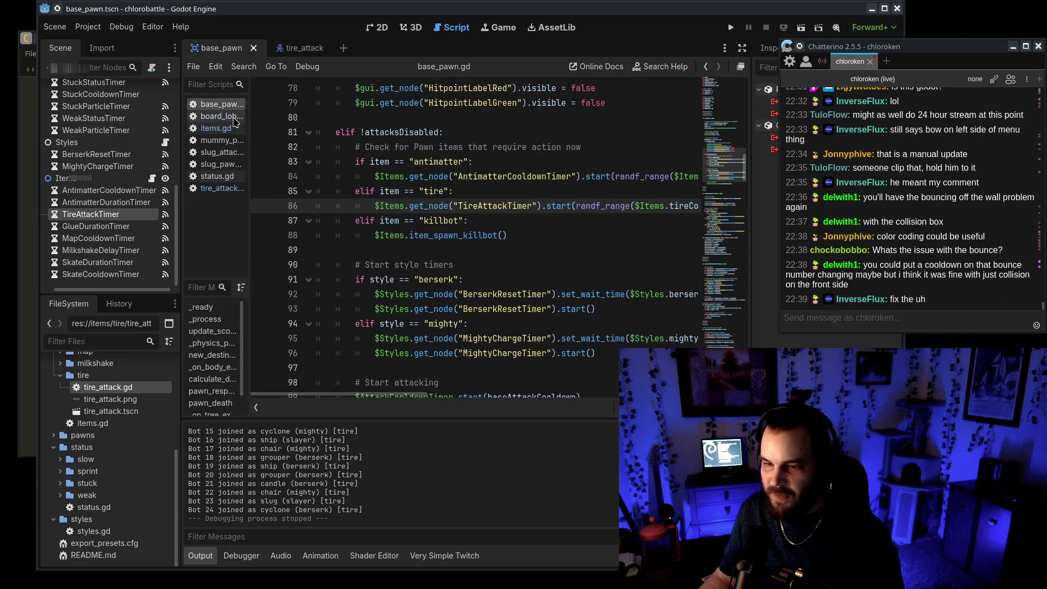
left_click(215, 116)
double_click(390, 249)
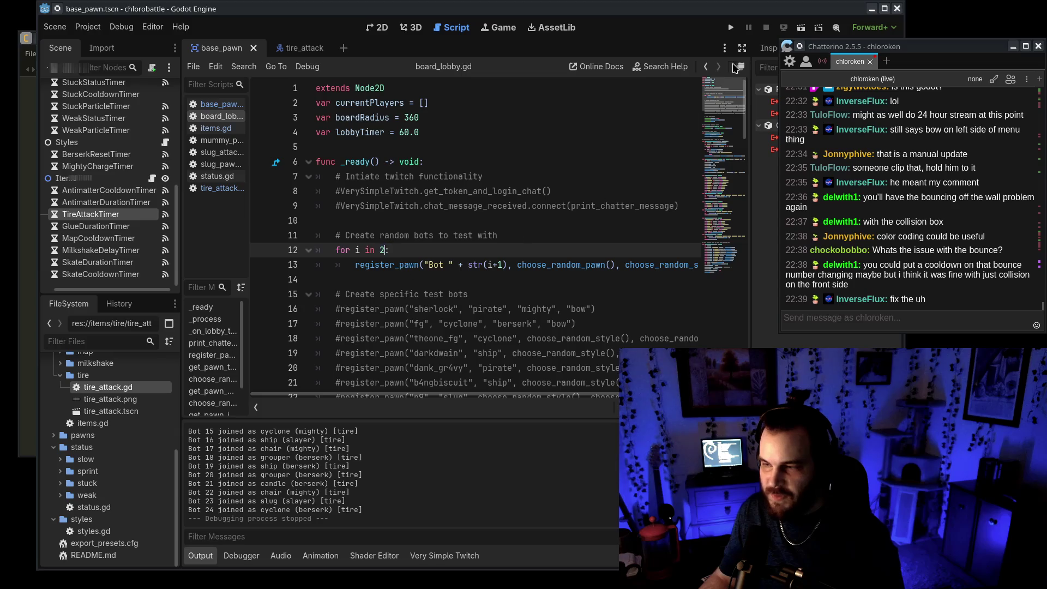
left_click(730, 29)
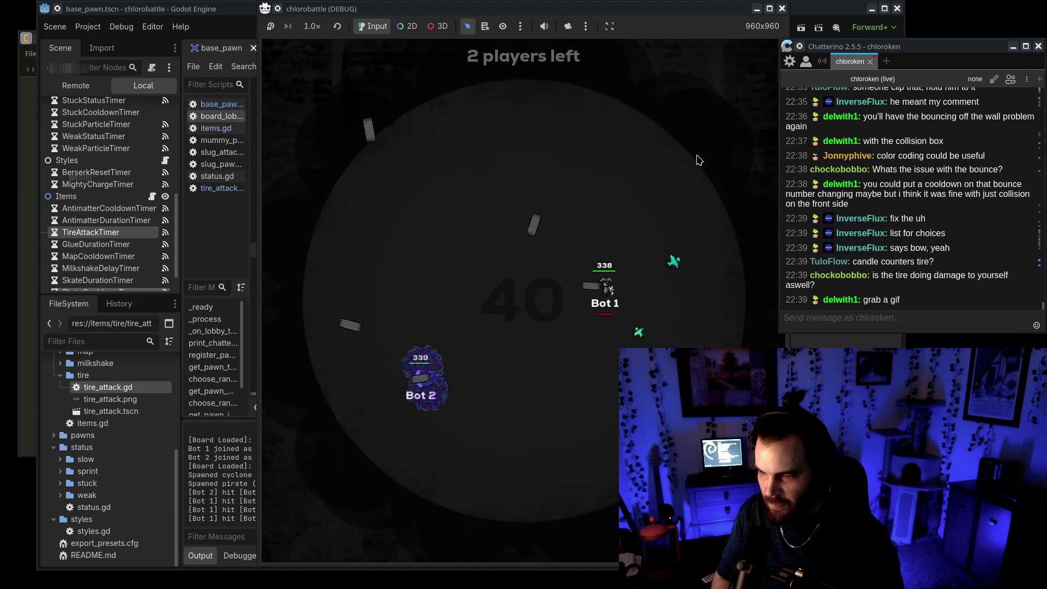
left_click(781, 9)
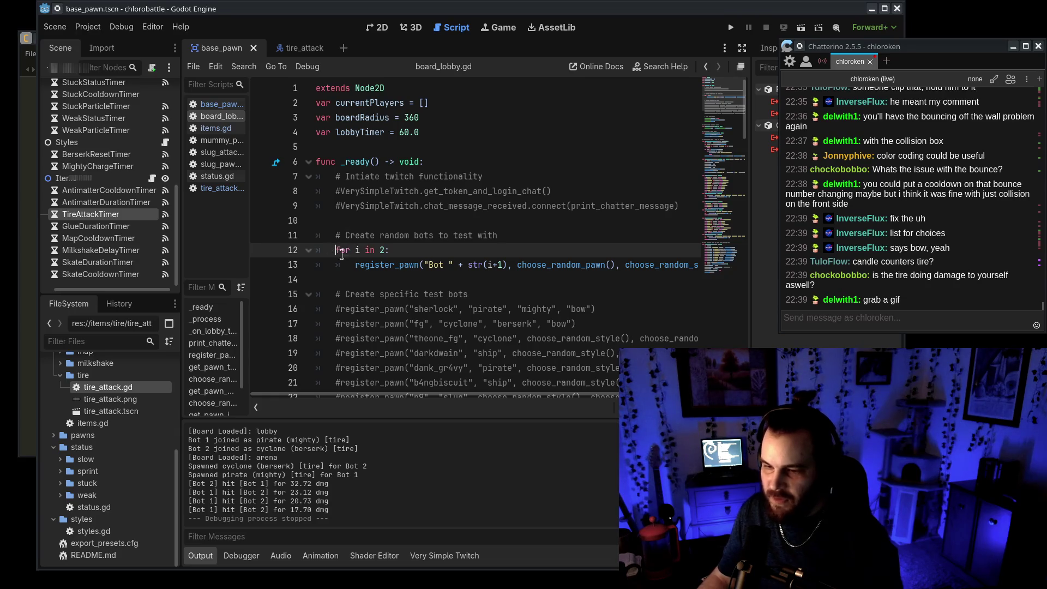
Step: In board_lobby.gd, comment out the random test-bot lines and uncomment the Twitch chat setup lines
type("#")
key("Down")
type("#")
left_click(337, 206)
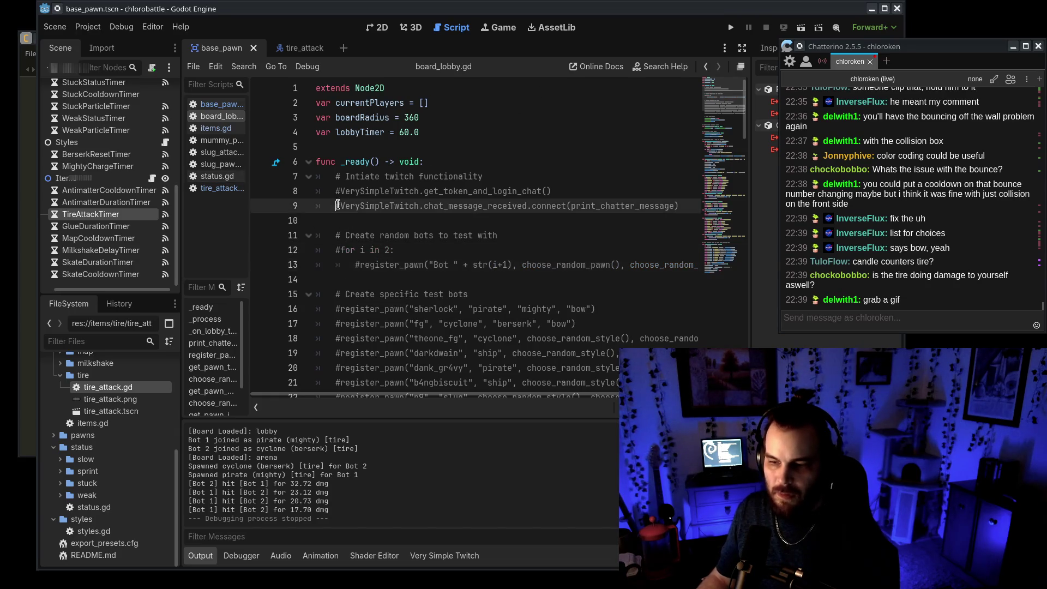
key("Delete")
left_click(342, 190)
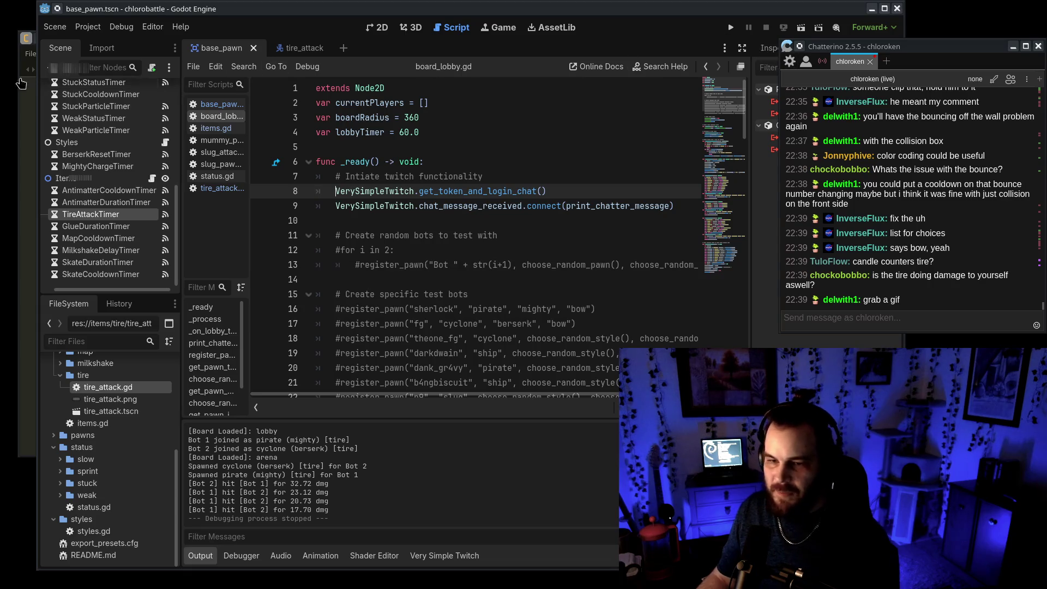
scroll(114, 436, "up", 5)
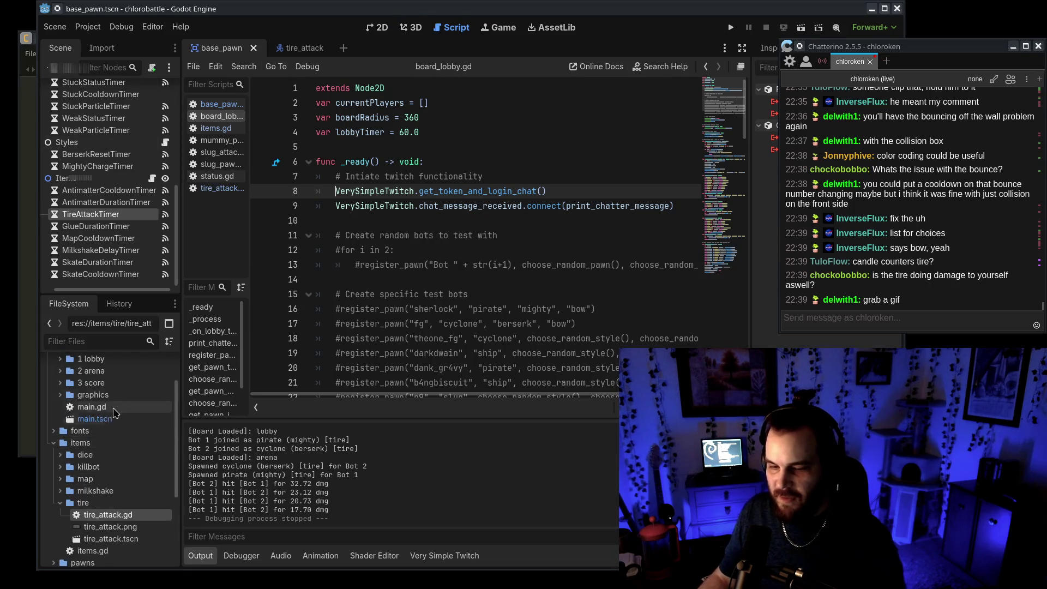
Step: Add '- Tire' after Skates in CheatSheetLabel's text, save board_lobby.tscn, and relaunch the game
double_click(115, 416)
double_click(115, 435)
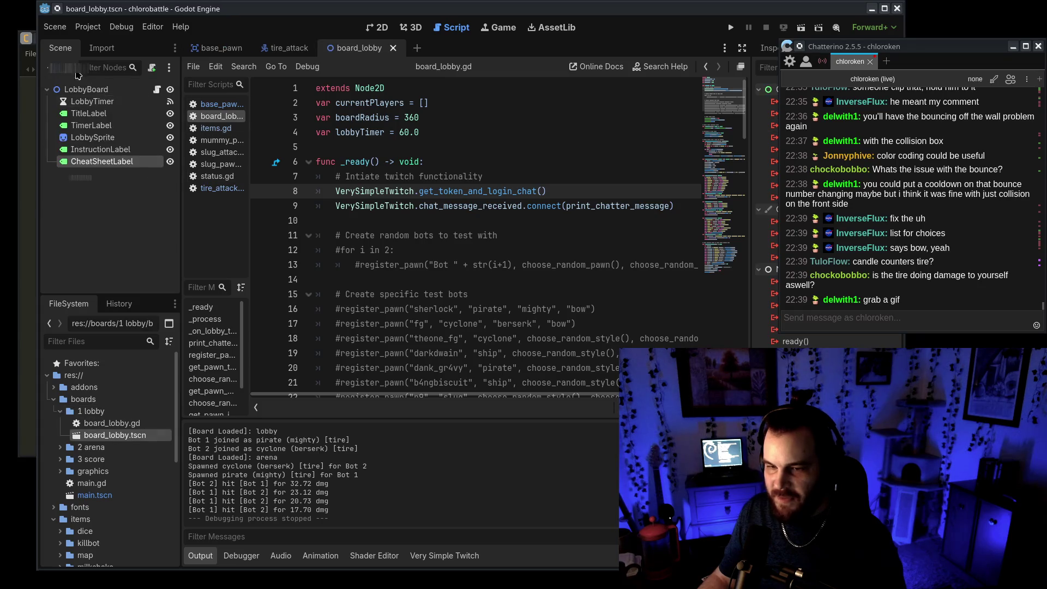
left_click_drag(840, 46, 932, 48)
left_click(778, 47)
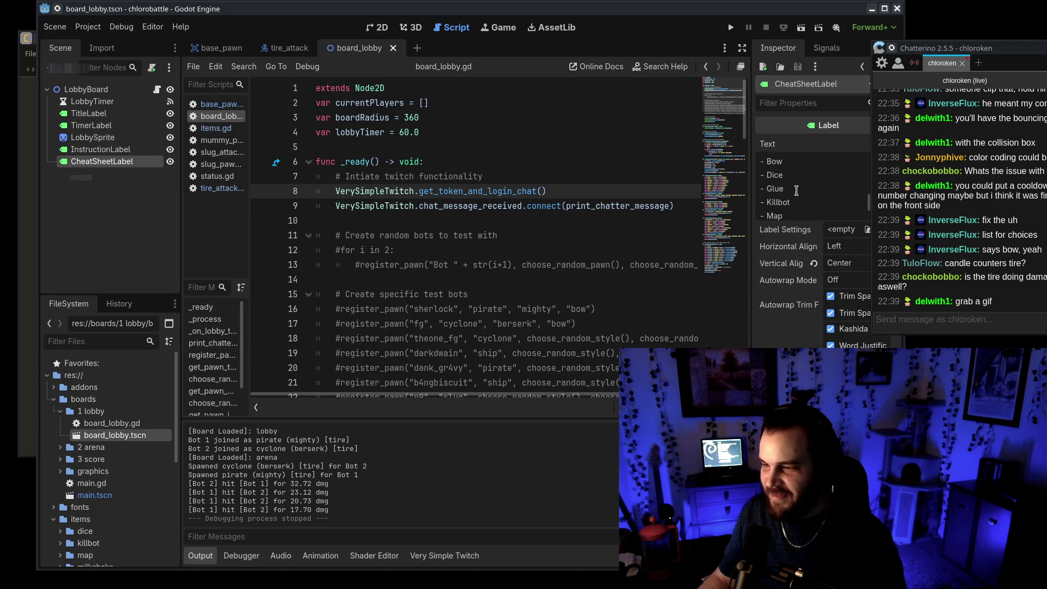
scroll(813, 190, "down", 5)
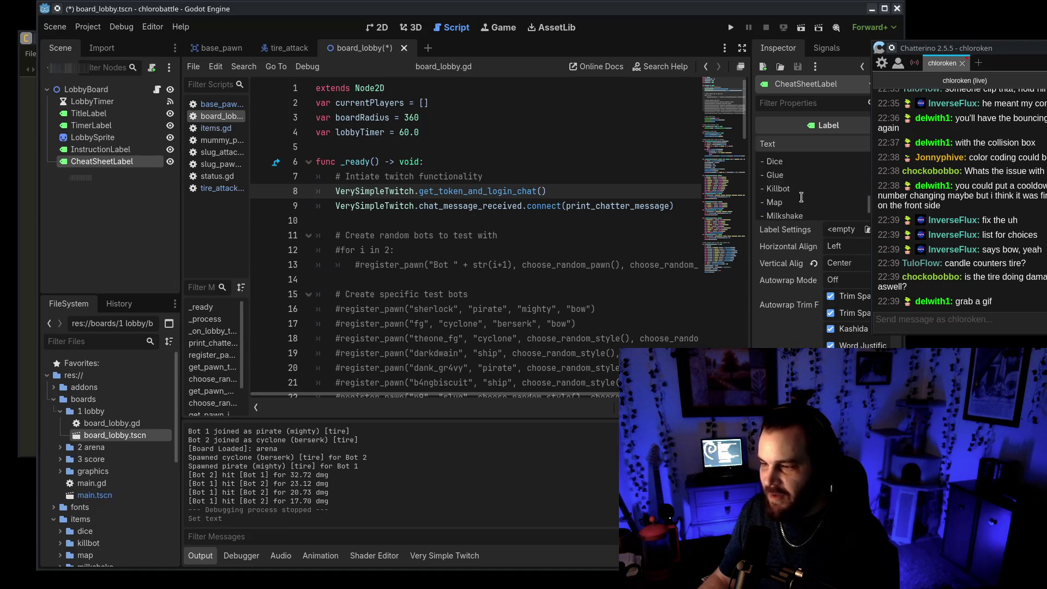
type("- Skates")
key("Return")
type("- Tire")
key("ctrl+s")
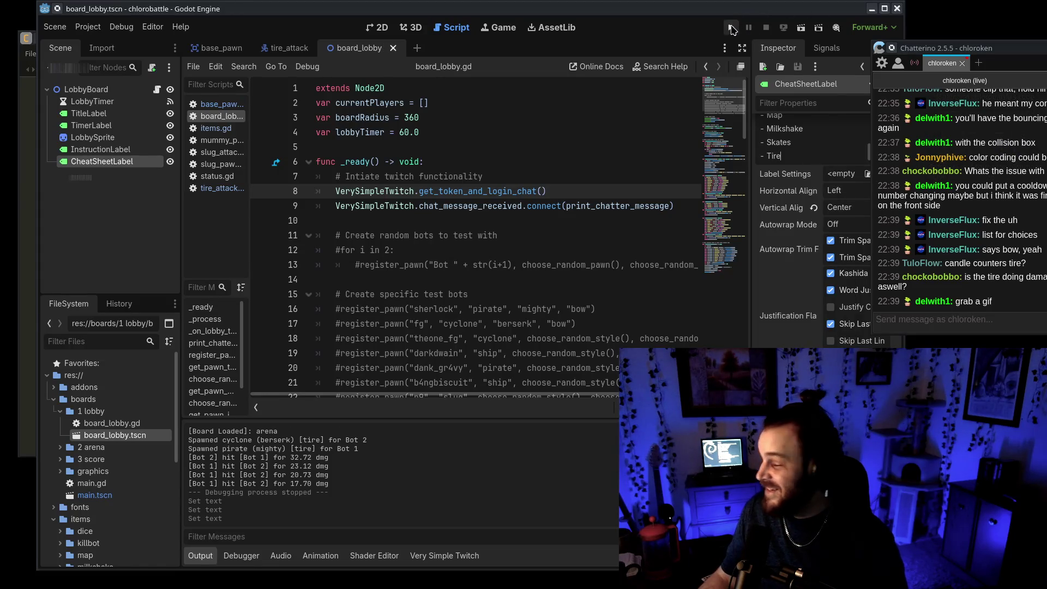
left_click(730, 30)
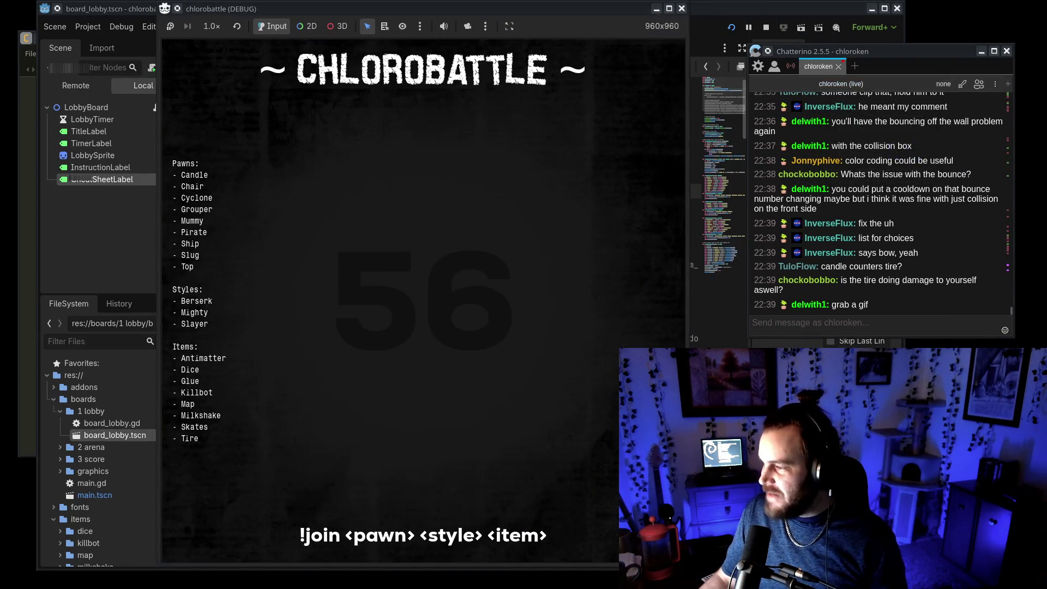
Step: Send '!join slug berserk tire' in chat to enter the battle and watch it get underway
left_click(838, 314)
type("!")
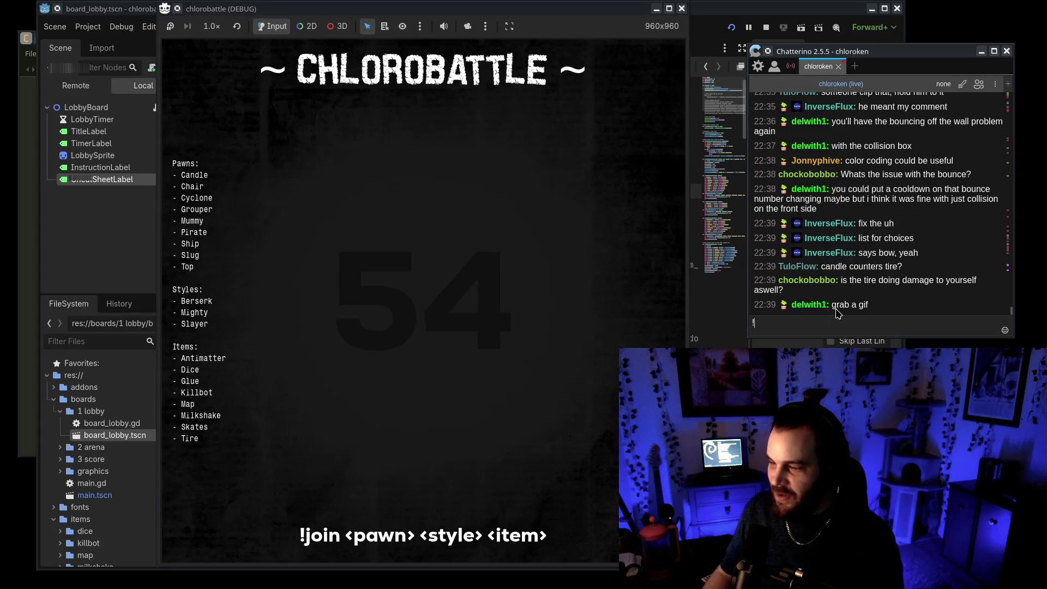
type("join ")
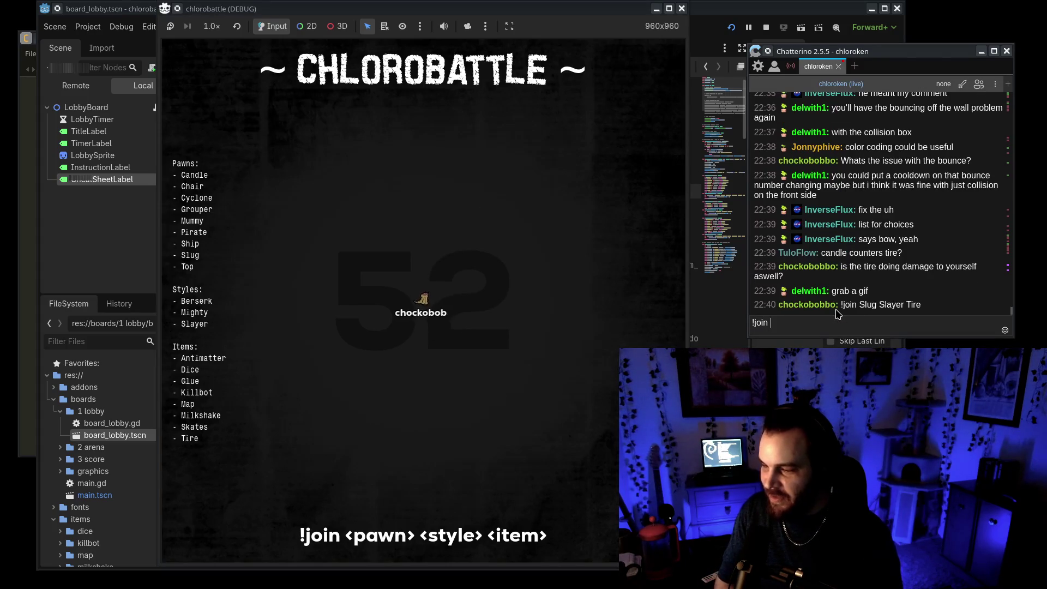
type("slug berserk tire")
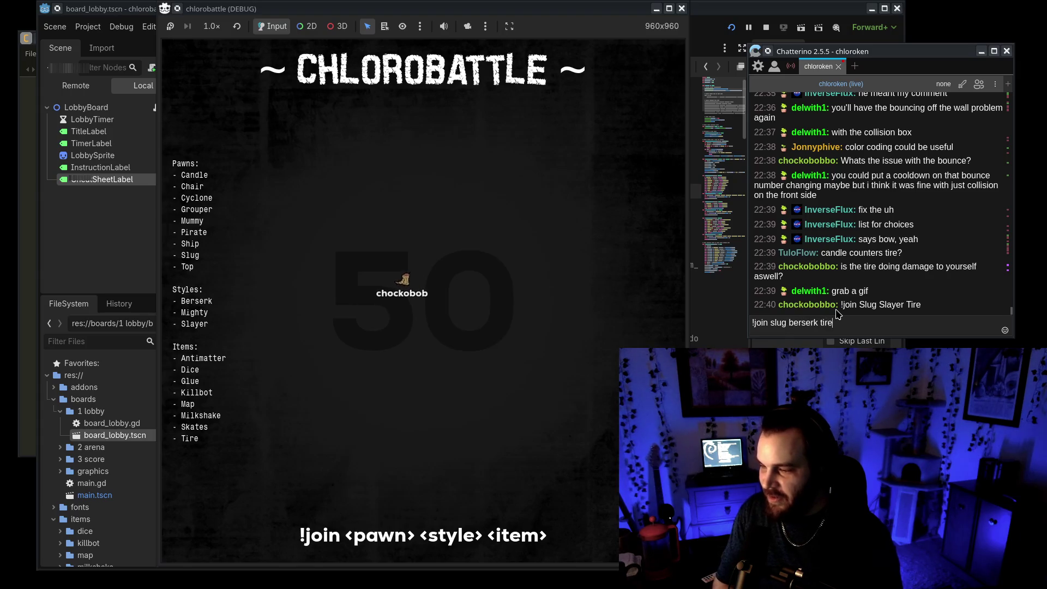
key("Return")
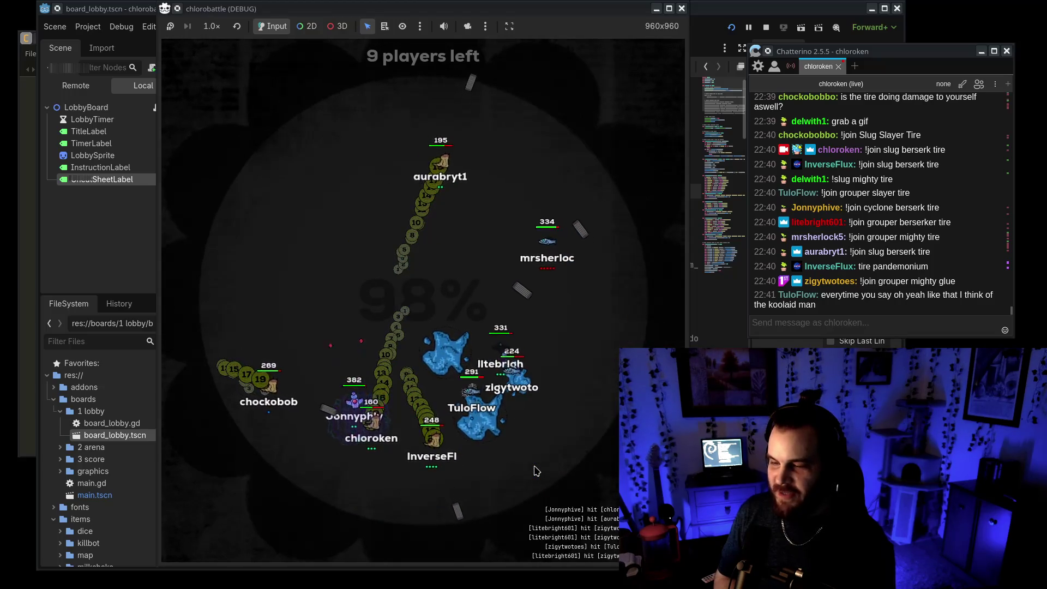
scroll(120, 464, "down", 6)
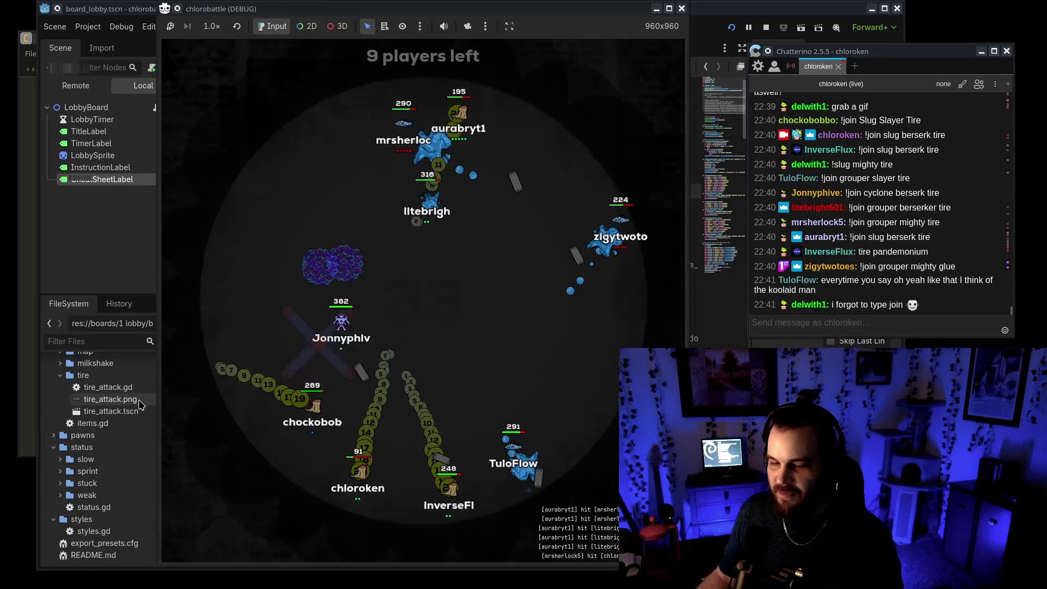
key("alt+Tab")
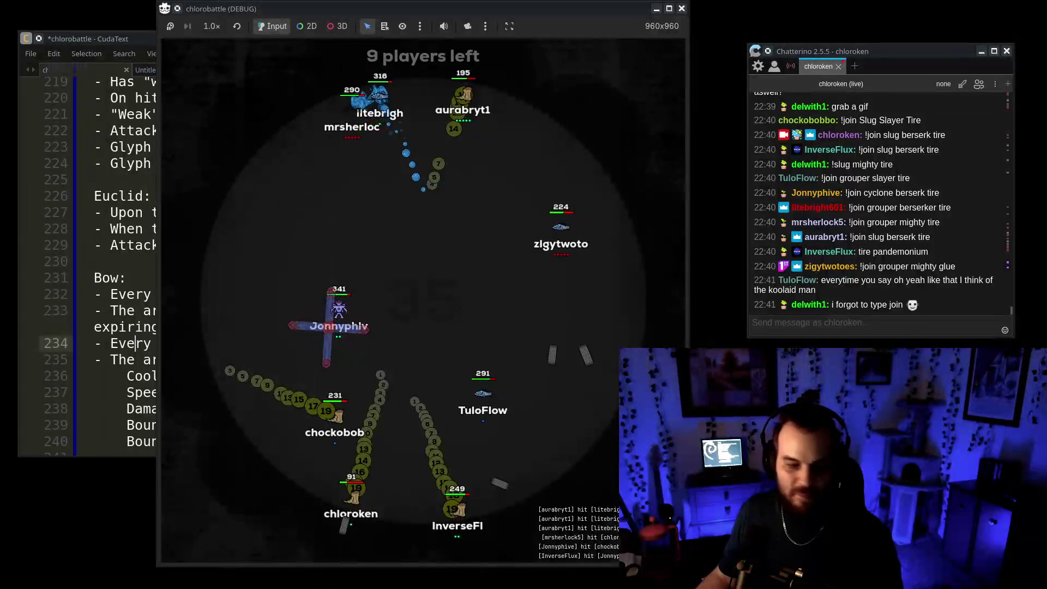
key("alt+Tab")
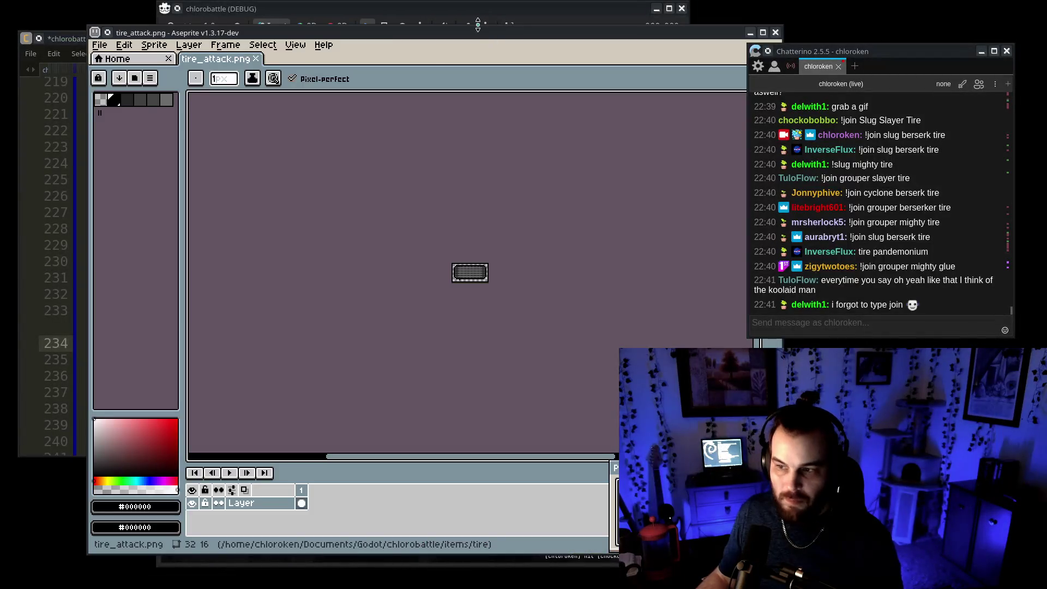
key("alt+Tab")
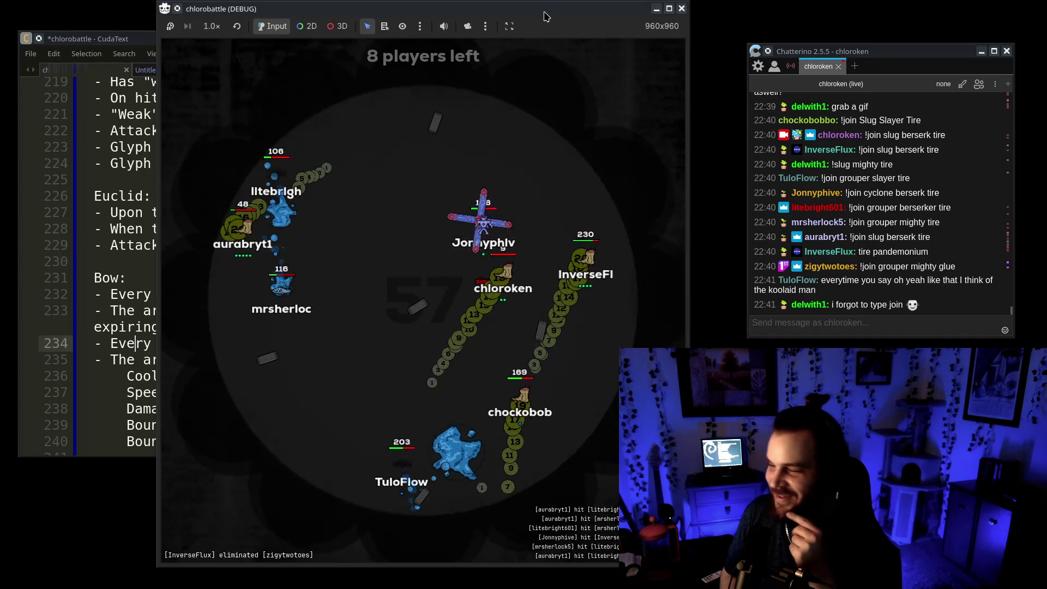
Step: Move the game window left and dismiss the accidentally opened Create New Node dialog
left_click_drag(545, 15, 500, 15)
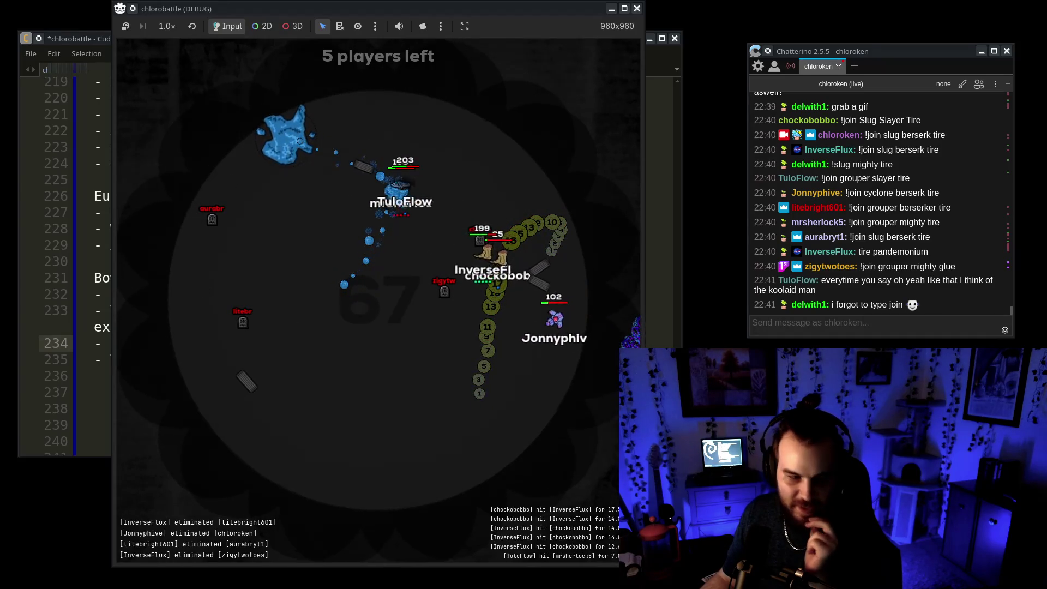
key("ctrl+a")
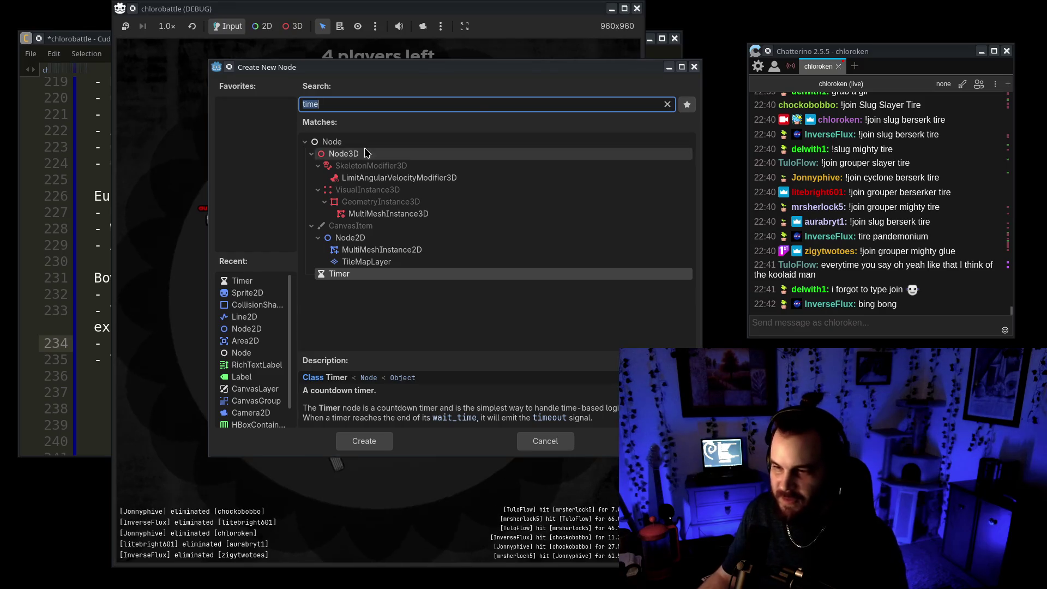
left_click(693, 68)
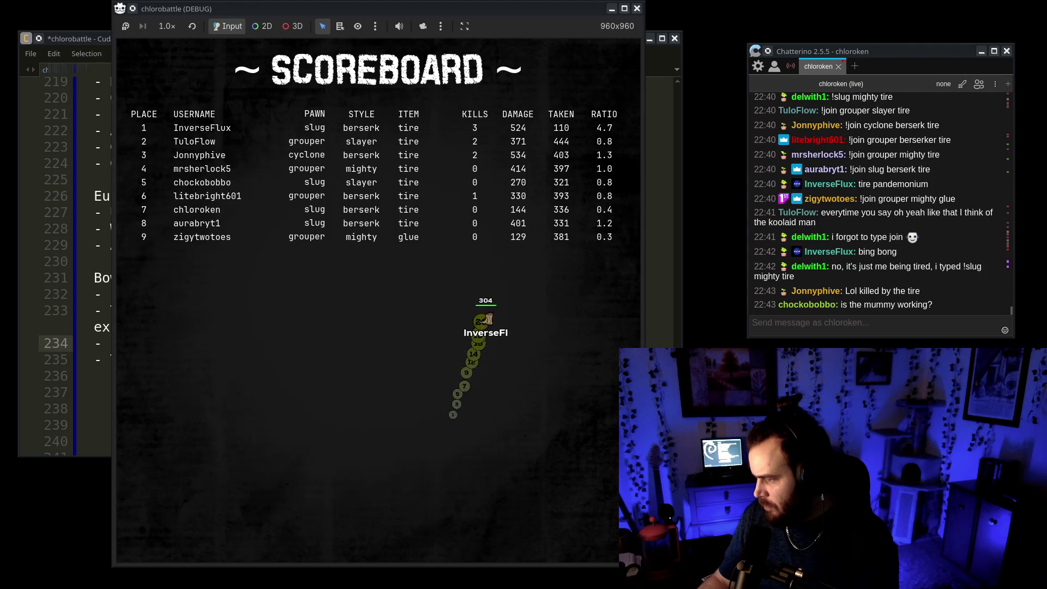
Step: Scroll through the chat, close the finished game, and relaunch it for a new round
left_click(978, 326)
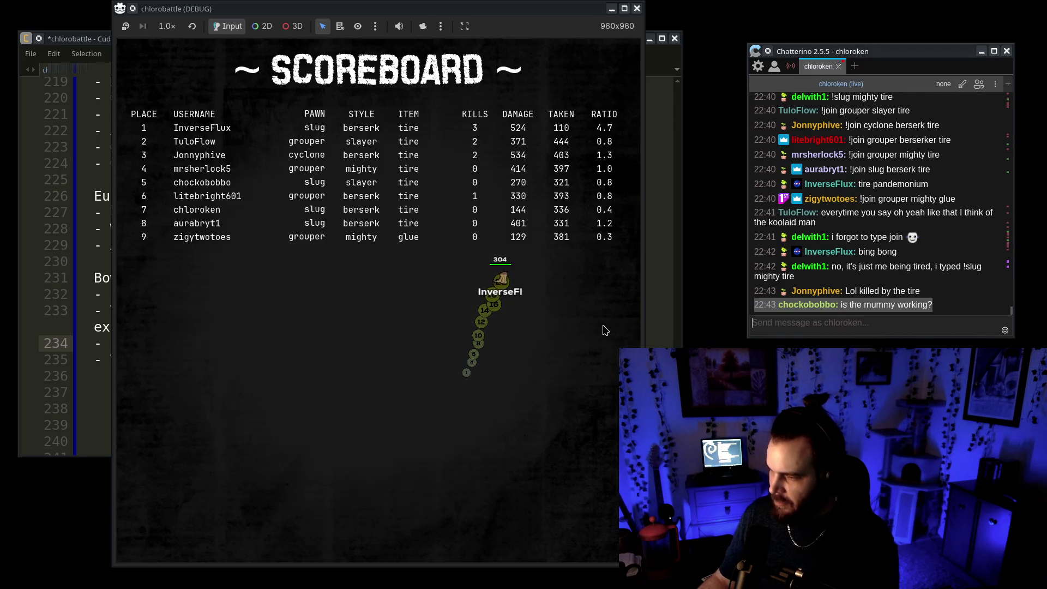
scroll(928, 279, "up", 5)
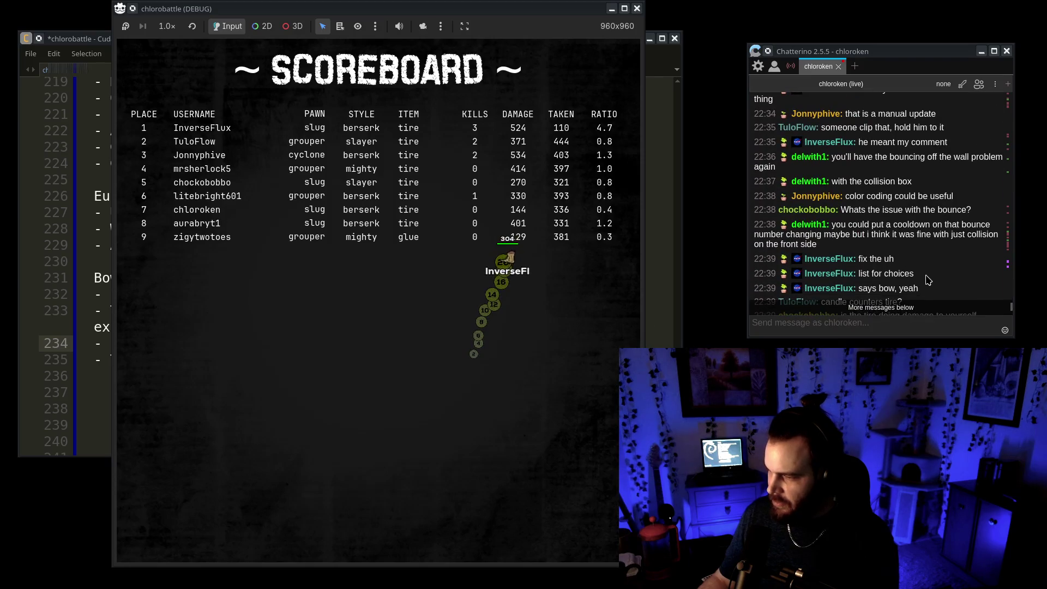
scroll(903, 245, "down", 5)
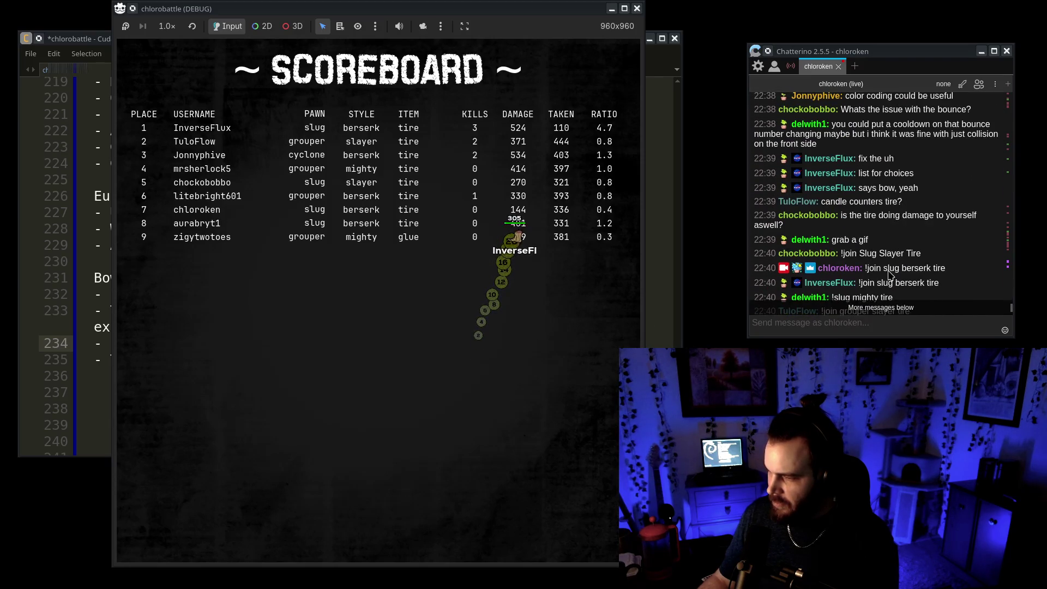
scroll(889, 275, "down", 10)
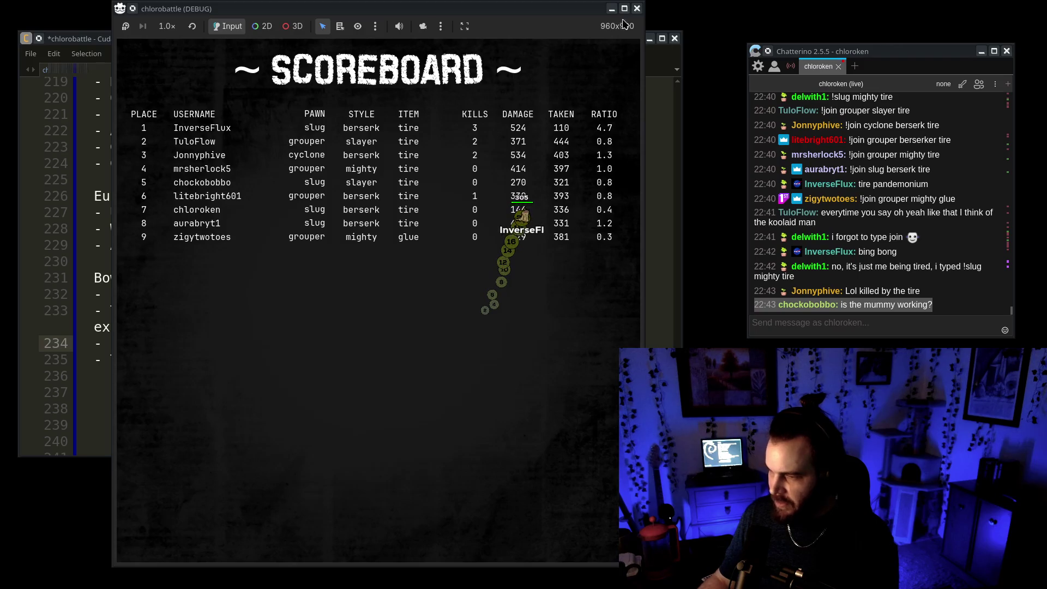
left_click(637, 9)
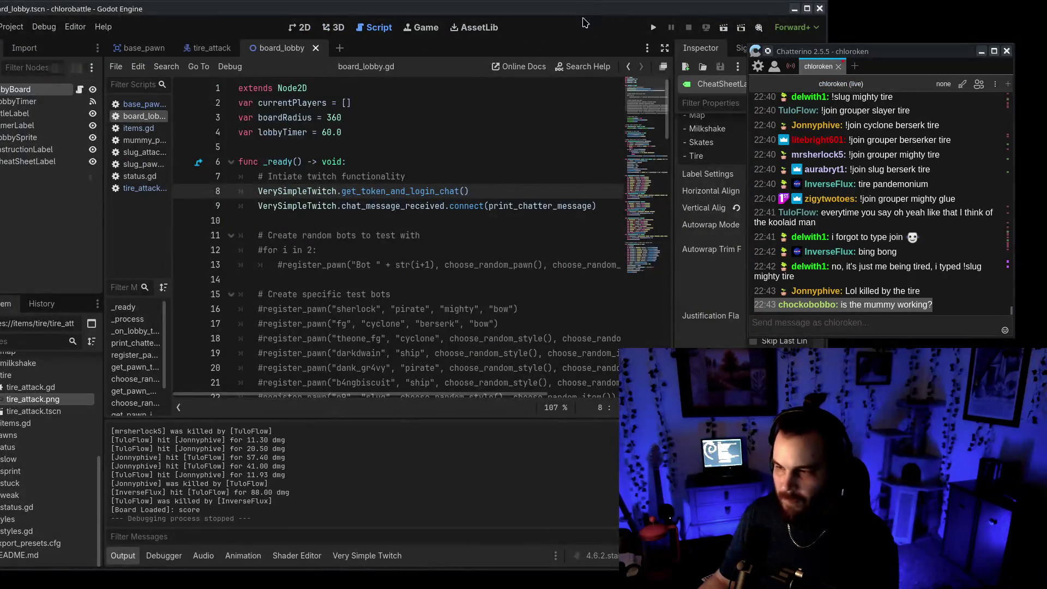
left_click(653, 27)
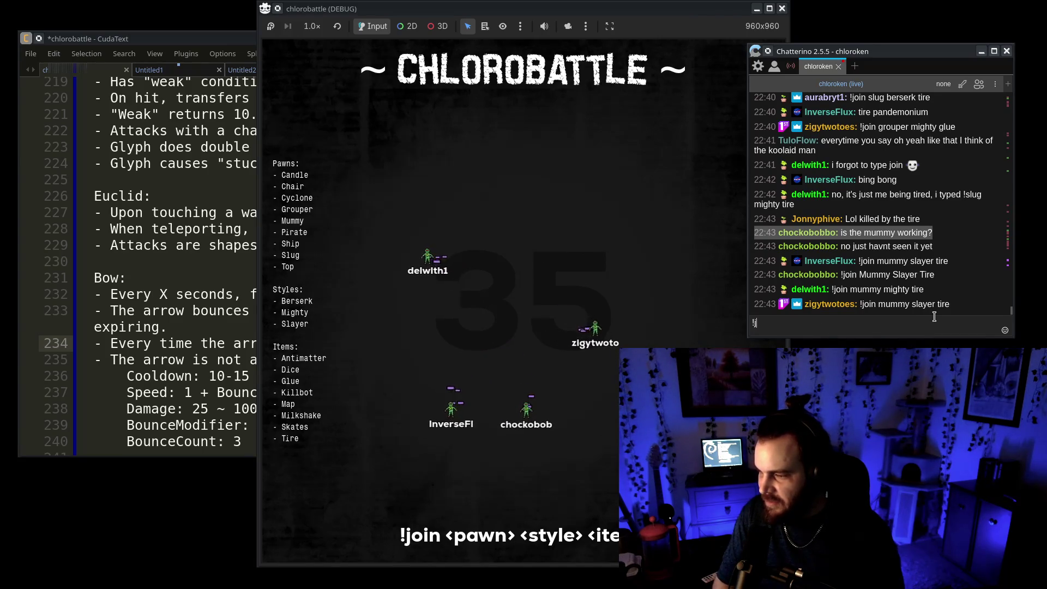
Step: Join the new lobby with '!join grouper berserk antimatter' from chat and move the game window left
type("oin grouper berk")
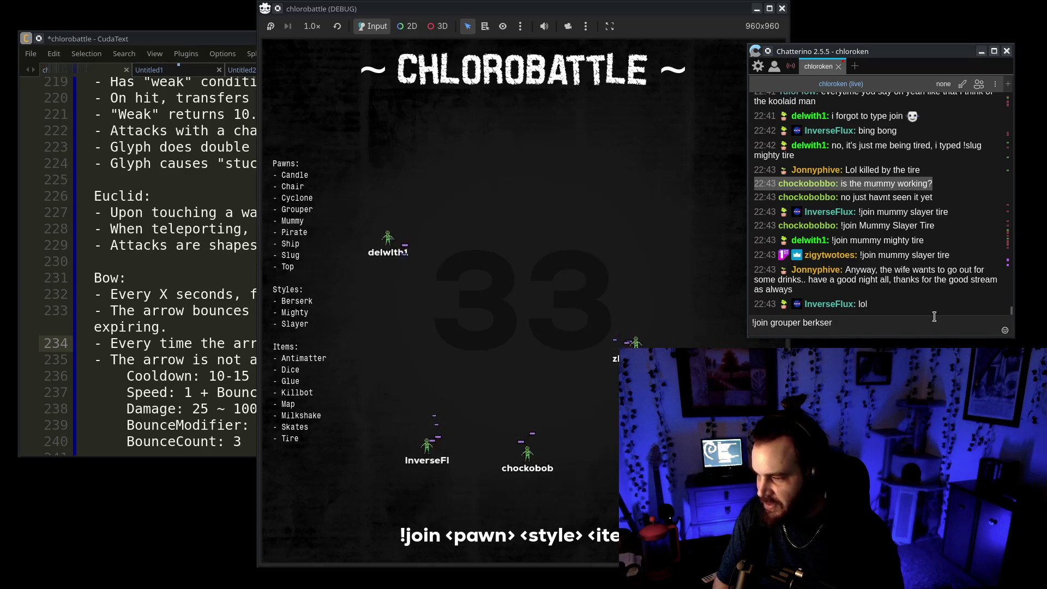
key("BackSpace")
type("serk antimatter")
key("Return")
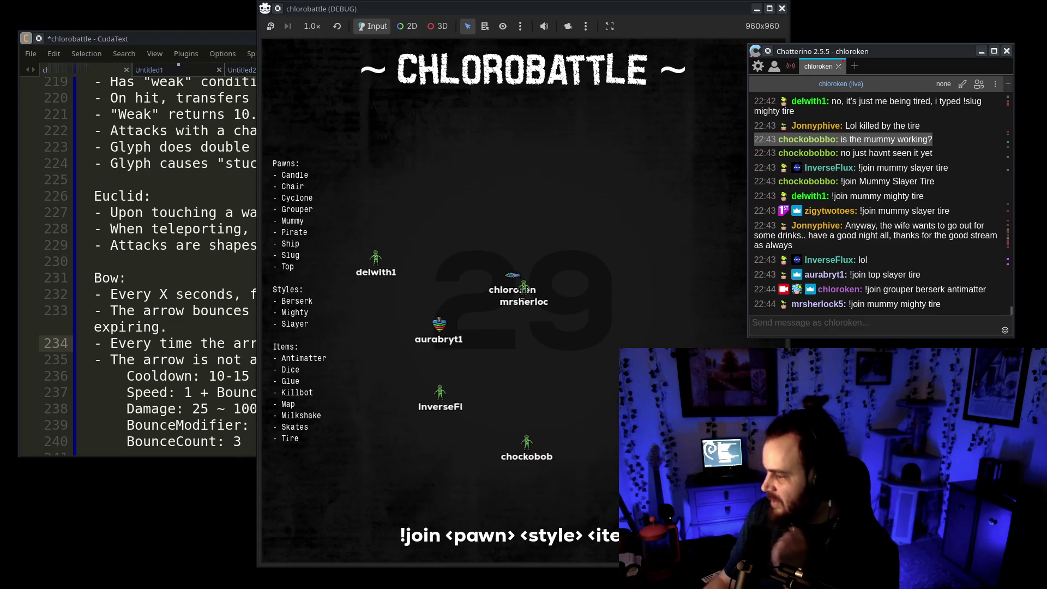
left_click_drag(709, 8, 503, 9)
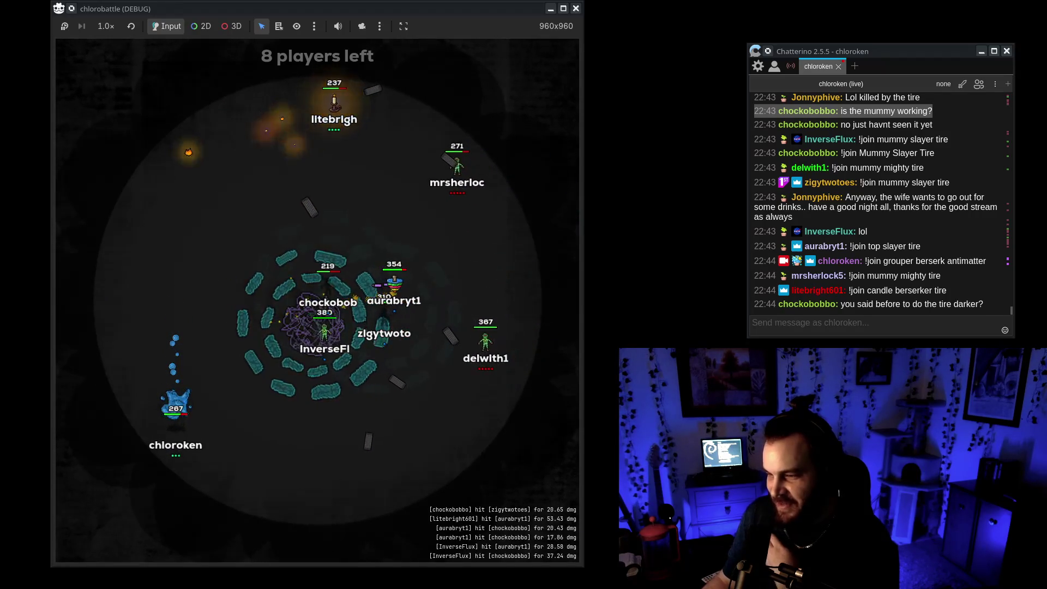
Step: Watch the chat players' tire match narrow to two players, then shift the Aseprite window aside
scroll(922, 223, "up", 10)
scroll(922, 224, "up", 5)
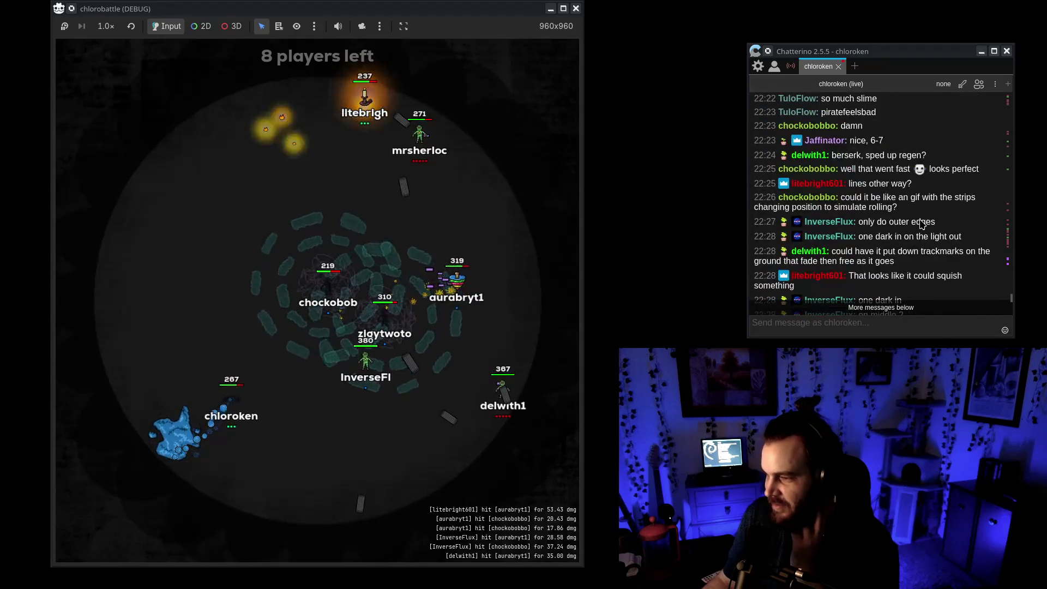
scroll(927, 240, "down", 15)
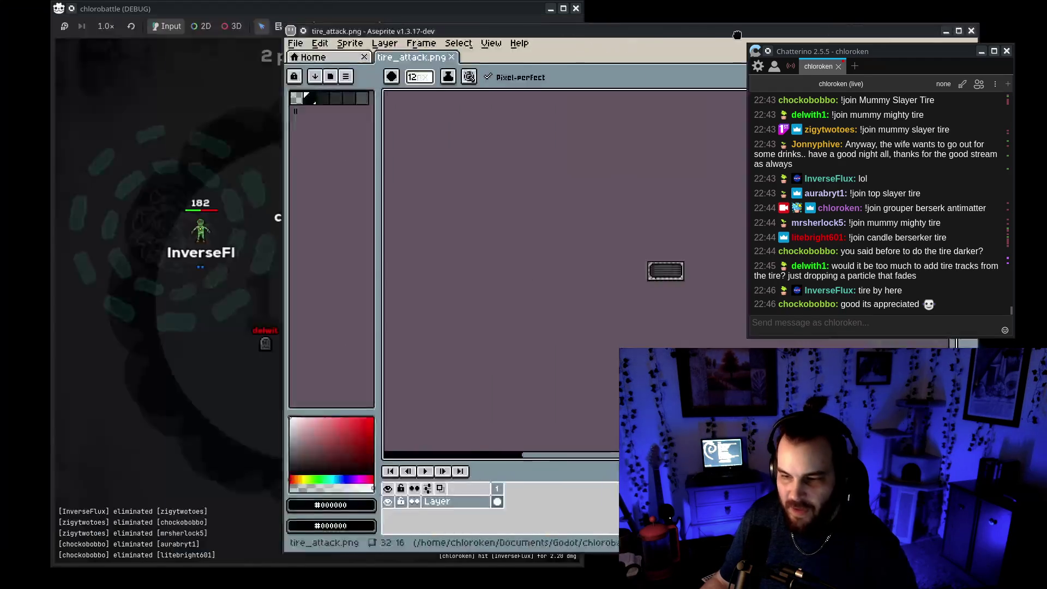
left_click_drag(593, 11, 578, 20)
Step: Close the tire_attack sprite in Aseprite to reveal the match, then open Create New Node
scroll(513, 260, "up", 3)
left_click(812, 15)
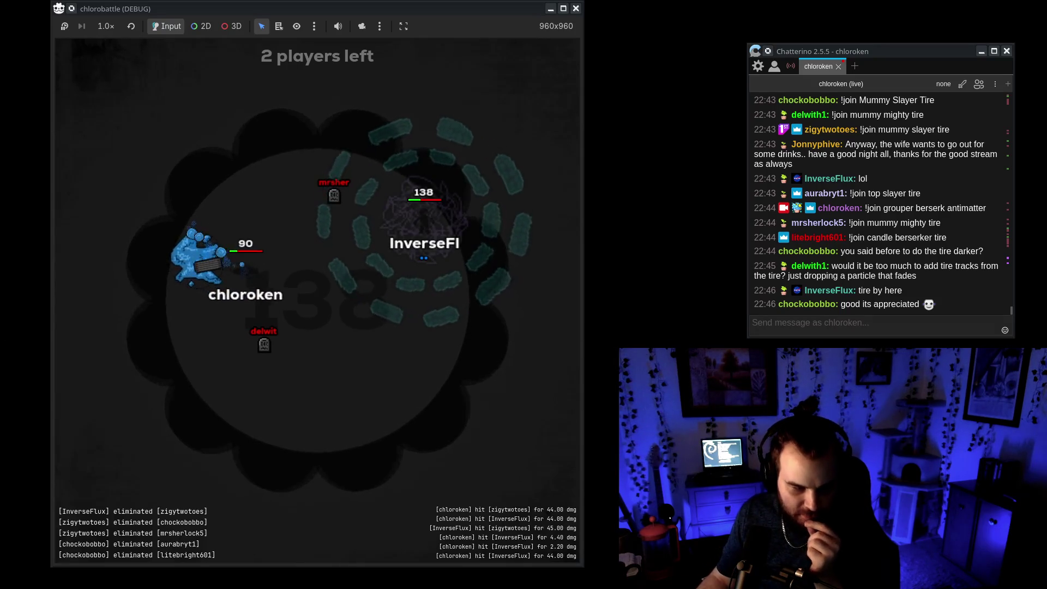
key("ctrl+a")
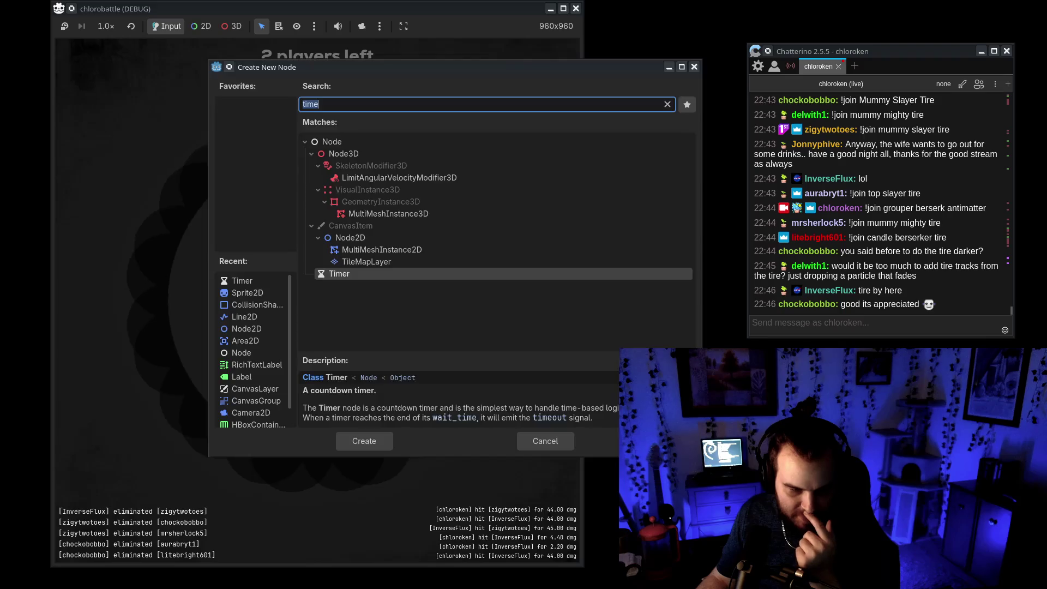
Step: Dismiss the Create New Node dialog and let the match end with chloroken in first place
key("Return")
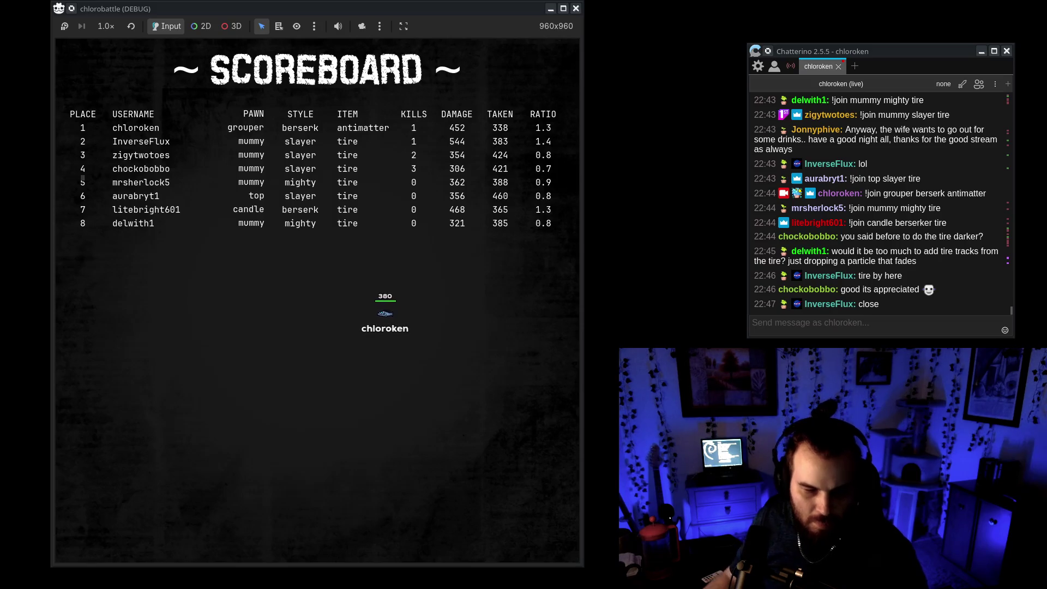
Step: Check the Methods section of the AudioStreamPlayer docs, then return to board_lobby.gd and the scoreboard
key("alt+Tab")
left_click_drag(360, 32, 384, 33)
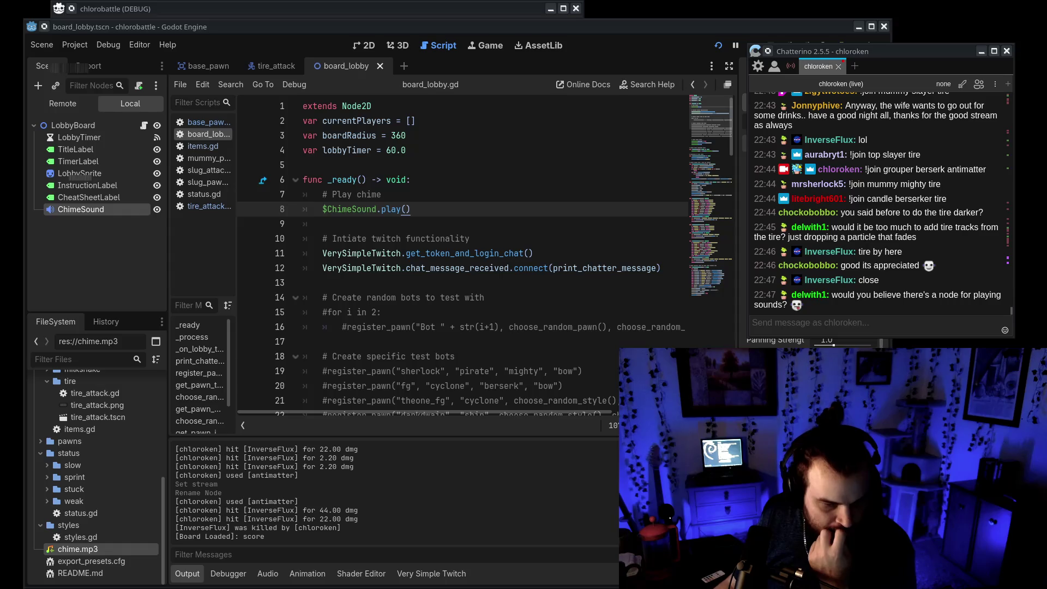
key("alt+Tab")
scroll(449, 374, "down", 8)
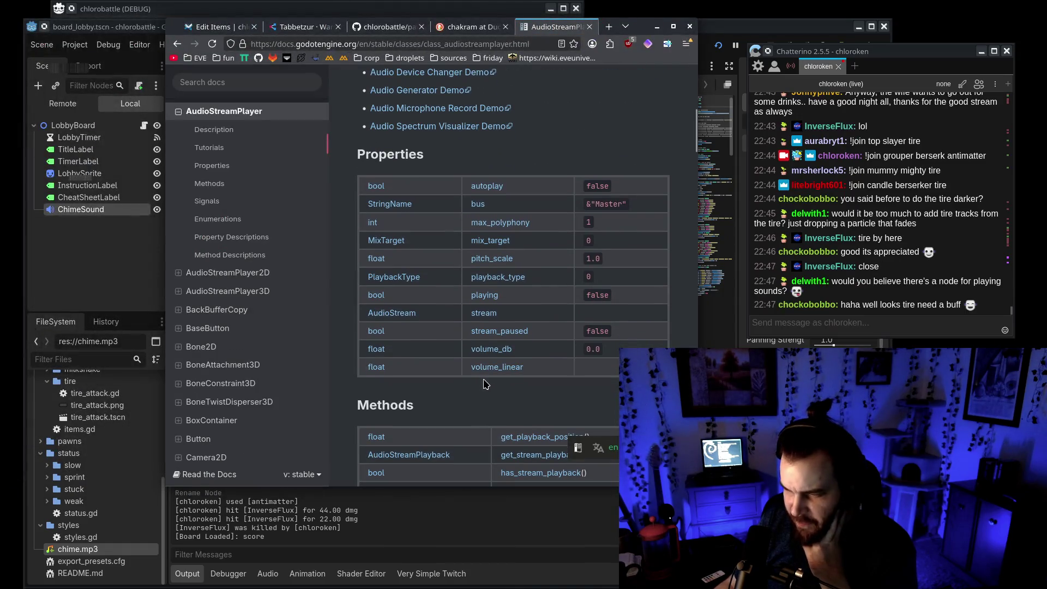
scroll(449, 374, "down", 3)
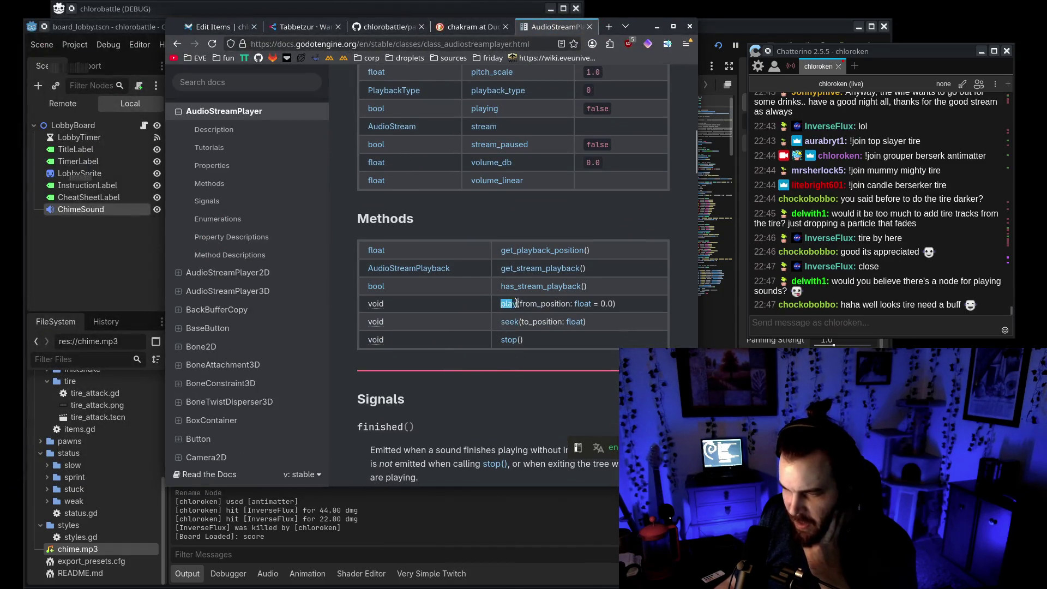
key("alt+Tab")
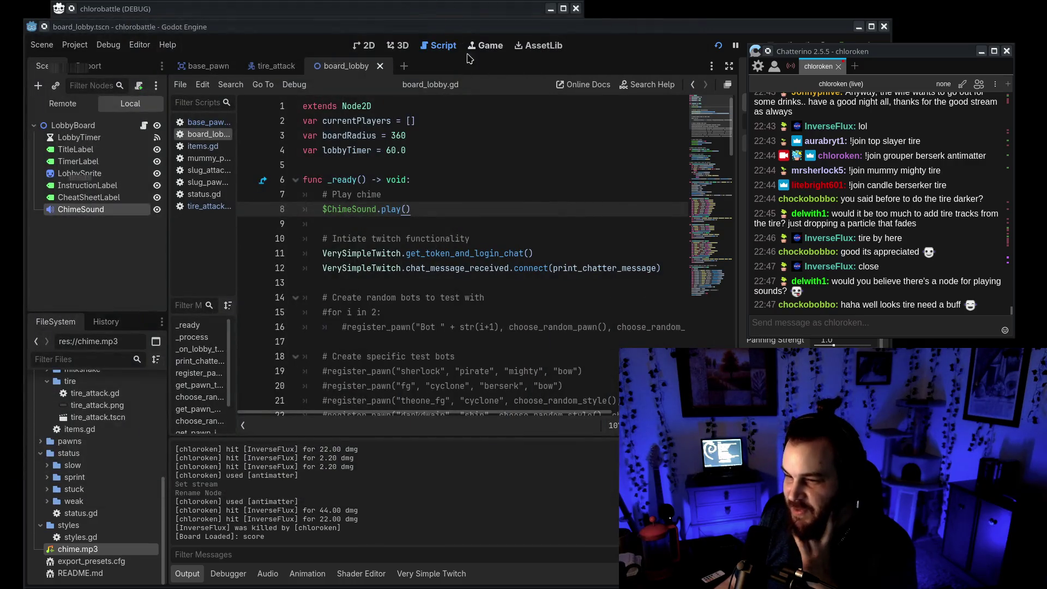
left_click(478, 14)
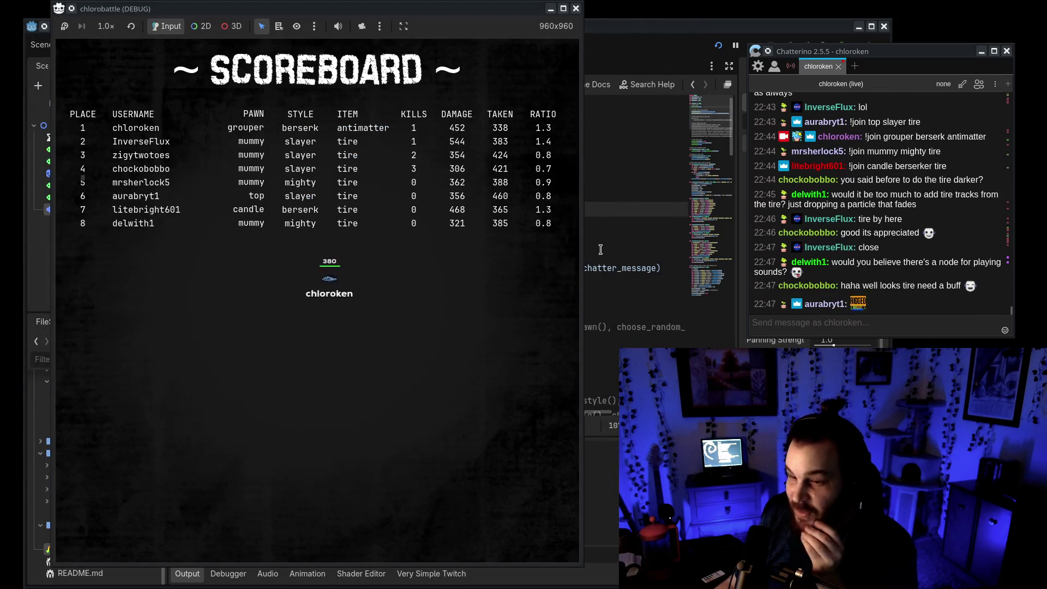
Step: Relaunch the game three times to hear the lobby chime, moving its window left, then stop debugging
left_click(718, 48)
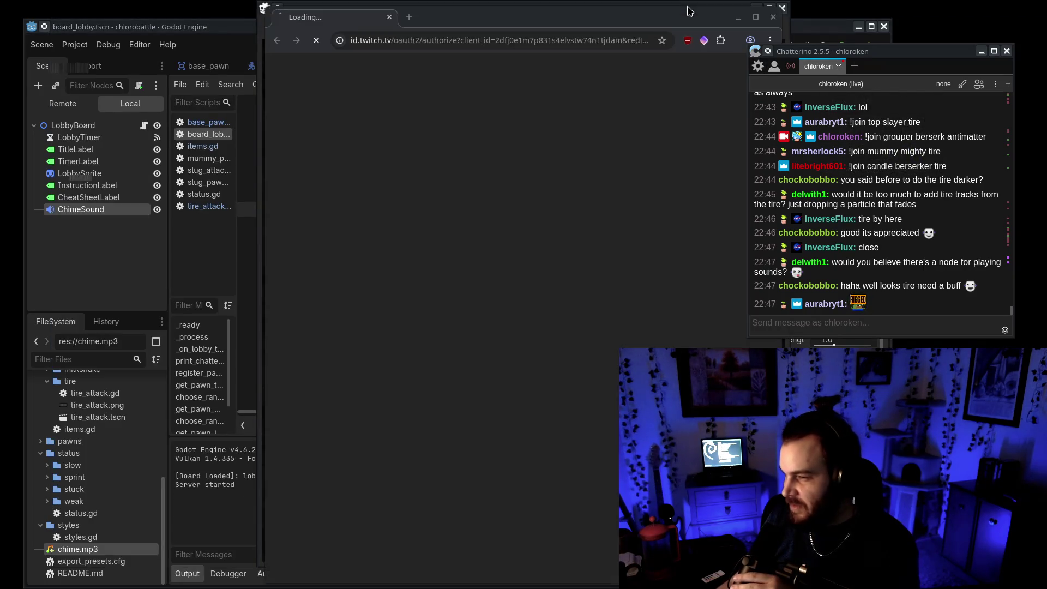
left_click(694, 11)
left_click_drag(694, 10, 507, 10)
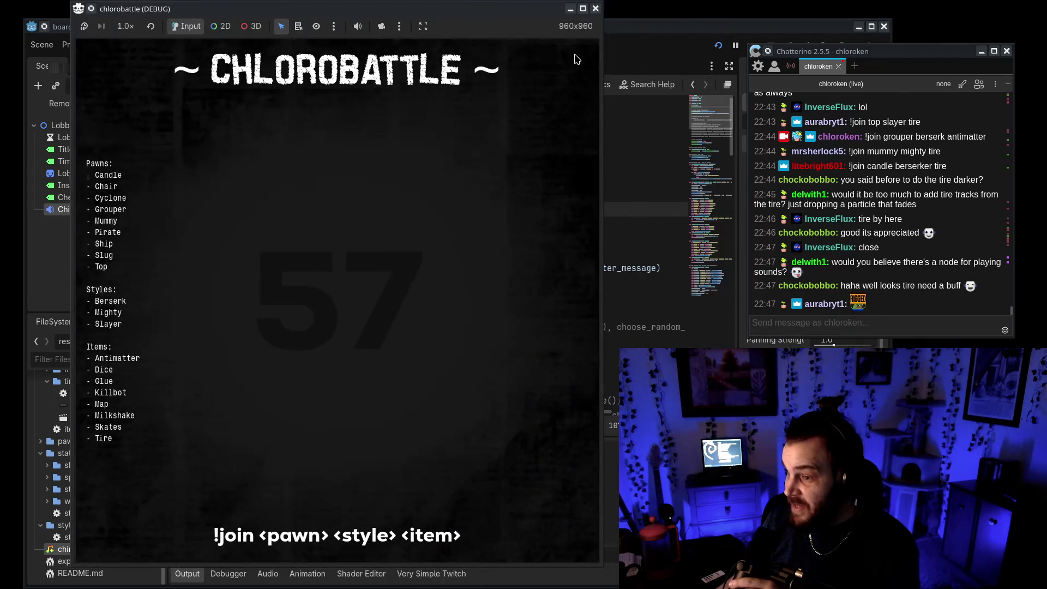
left_click(595, 9)
left_click(718, 48)
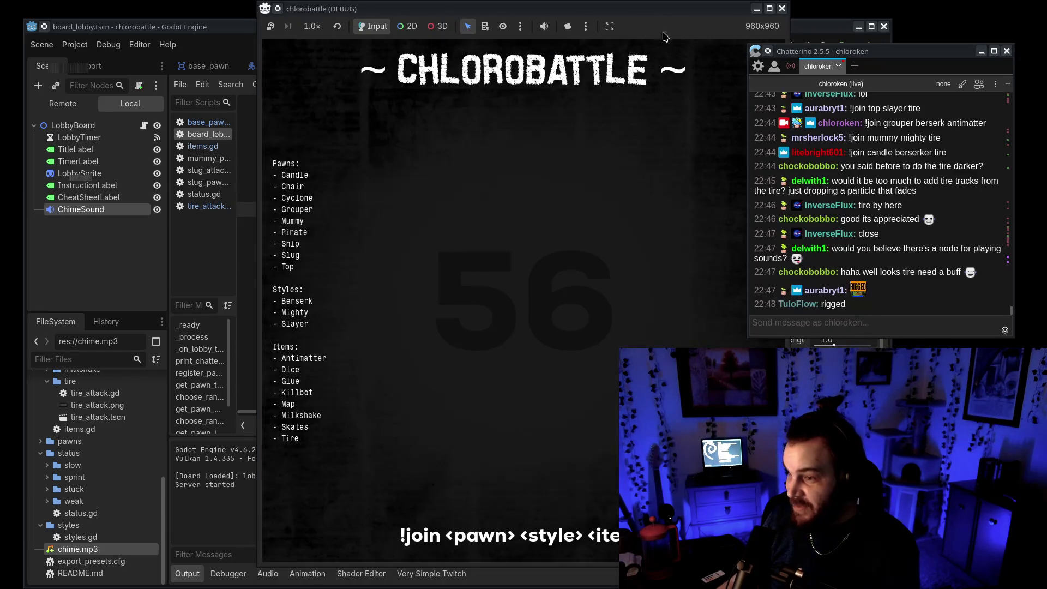
mouse_move(671, 10)
left_mouse_down()
mouse_move(486, 11)
mouse_move(582, 11)
left_mouse_up()
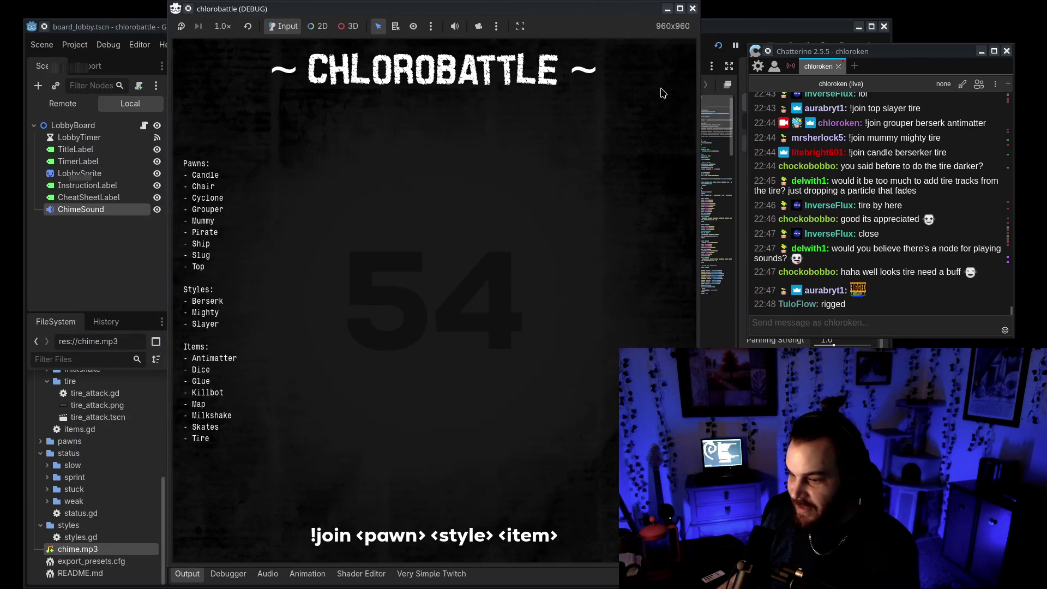
left_click(692, 8)
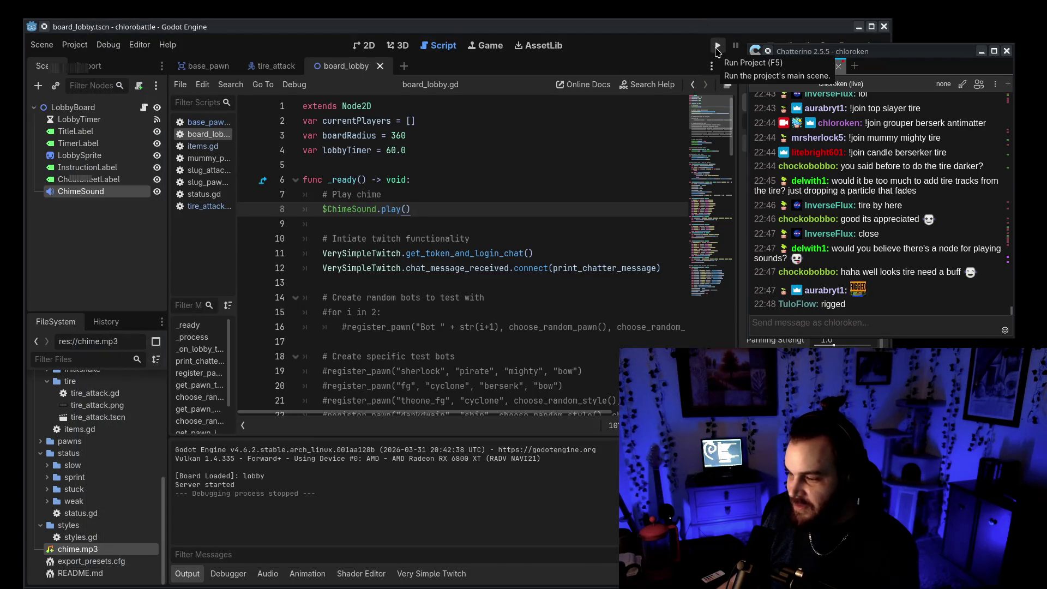
left_click(717, 48)
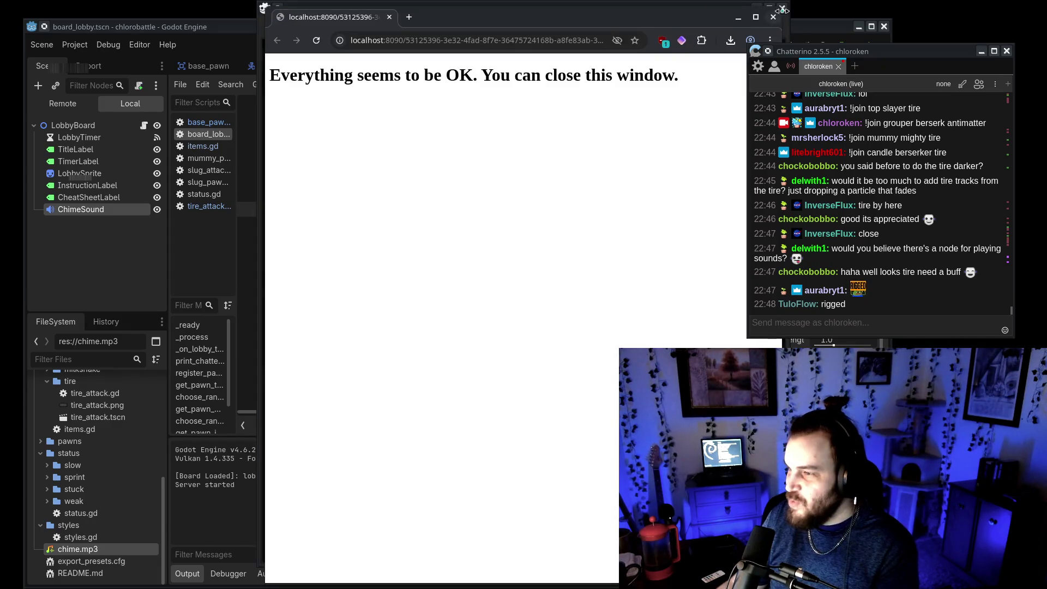
left_click(782, 10)
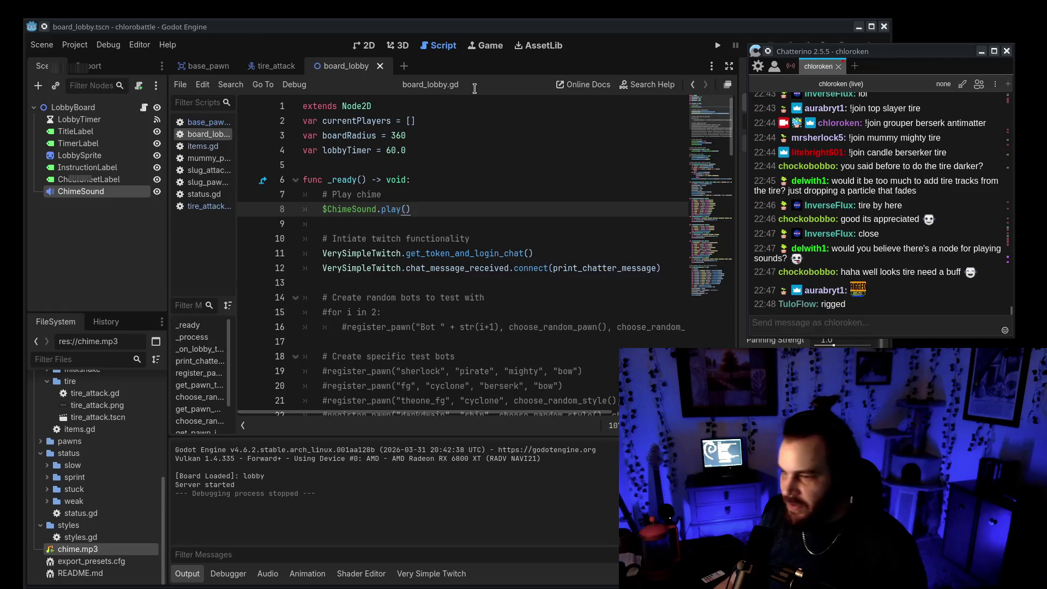
Step: Run the project, move the game window left, and restart it for a fresh lobby
left_click(719, 46)
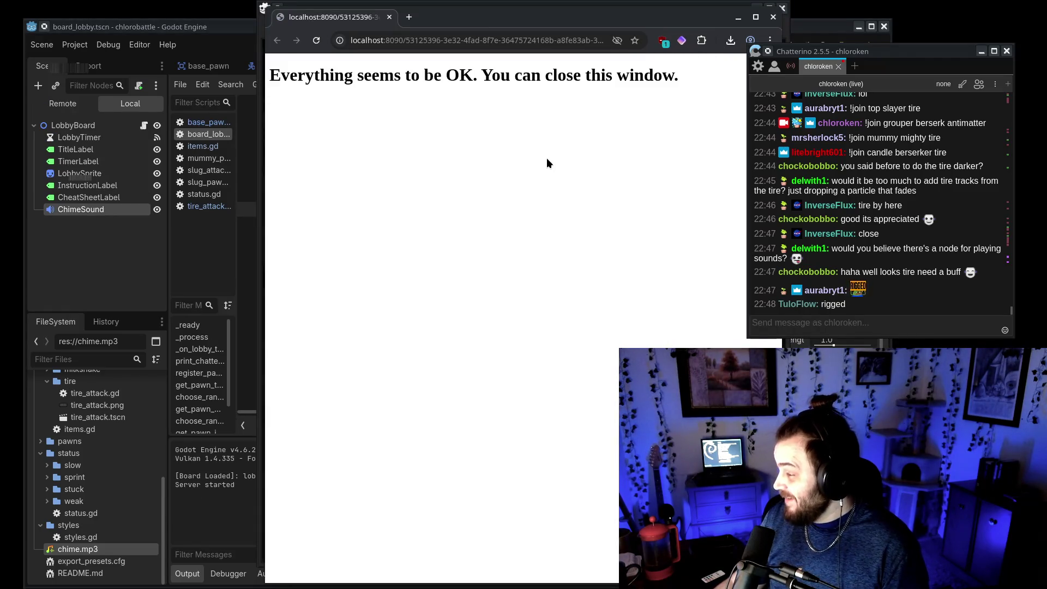
left_click(567, 6)
left_click_drag(579, 10, 455, 11)
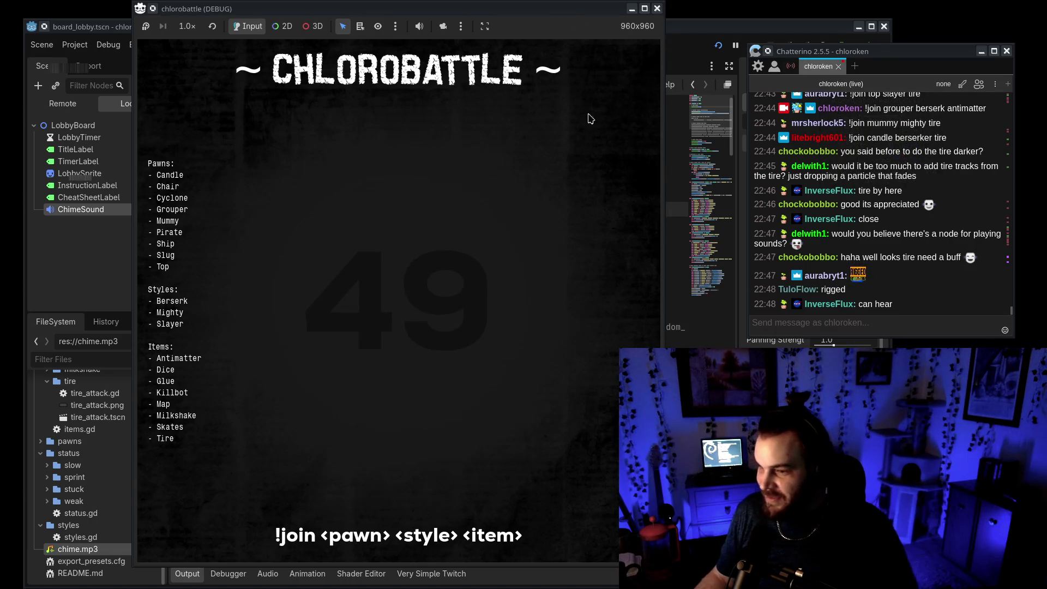
left_click(718, 45)
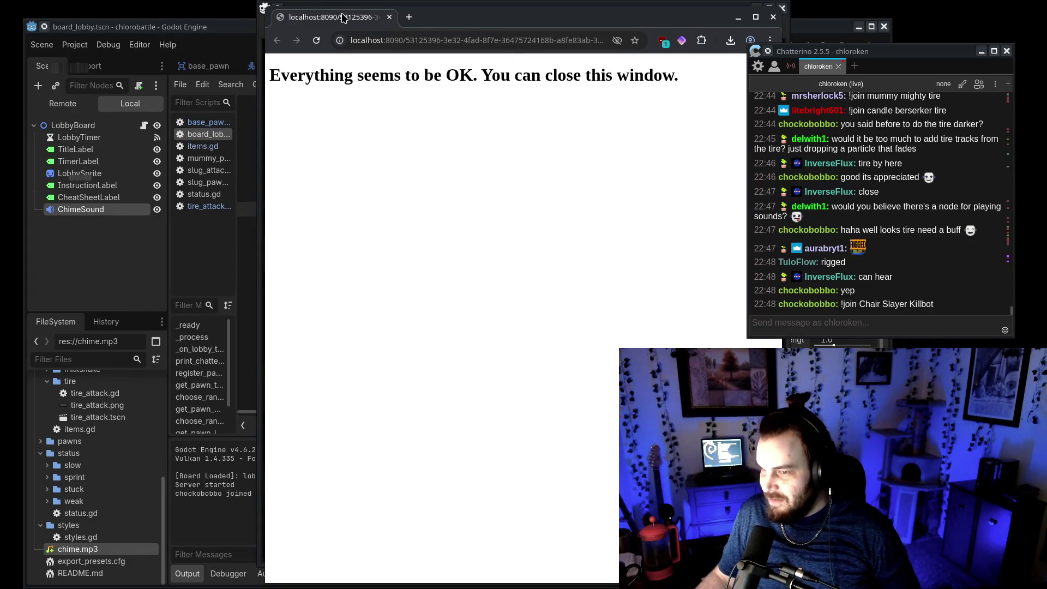
Step: Close the login confirmation page and send !join in Chatterino to enter the lobby
left_click(389, 17)
left_click(862, 327)
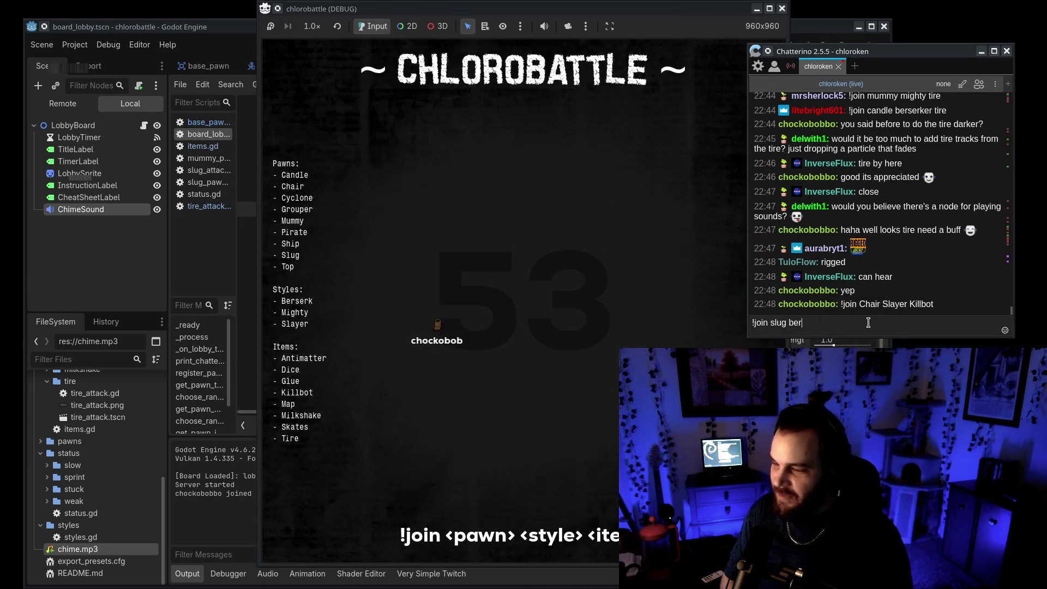
type("!join")
key("Return")
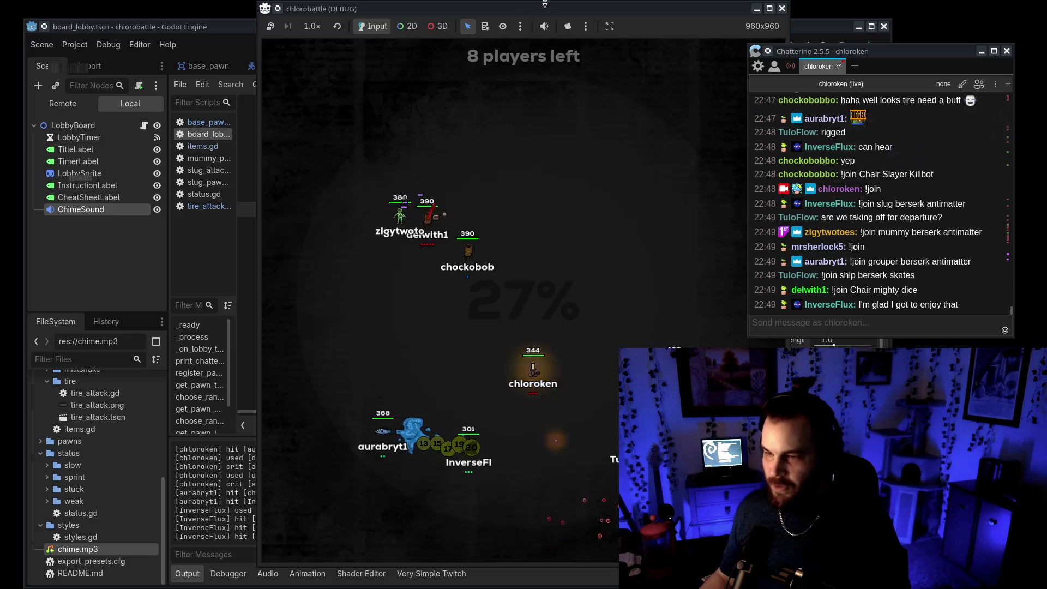
Step: Minimize the Godot editor so the running battle and chat stay visible
left_click(859, 26)
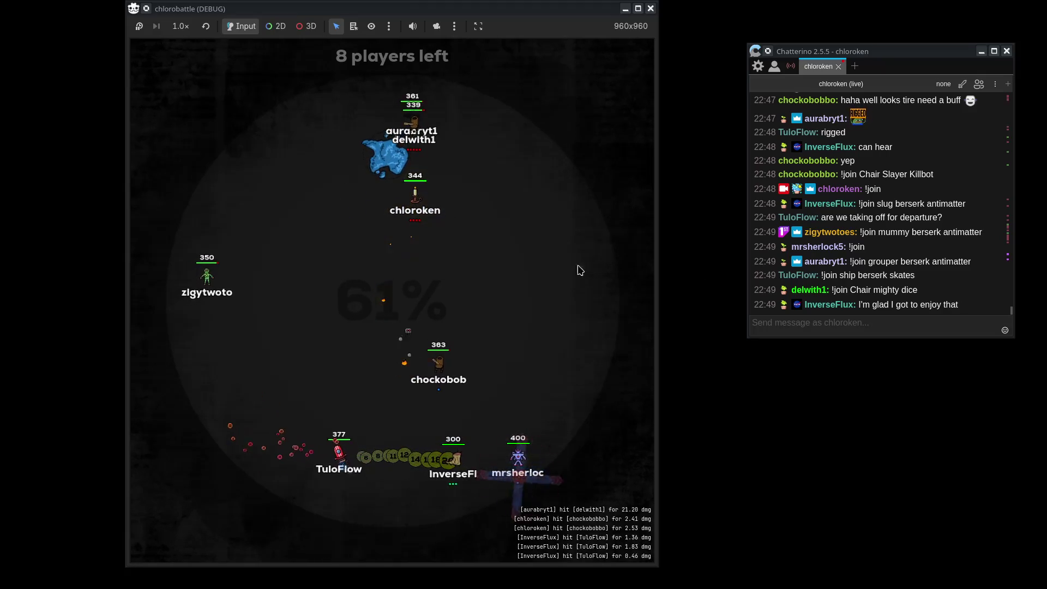
Step: Nudge the chlorobattle (DEBUG) window slightly left
mouse_move(567, 14)
left_mouse_down()
mouse_move(548, 5)
mouse_move(560, 5)
left_mouse_up()
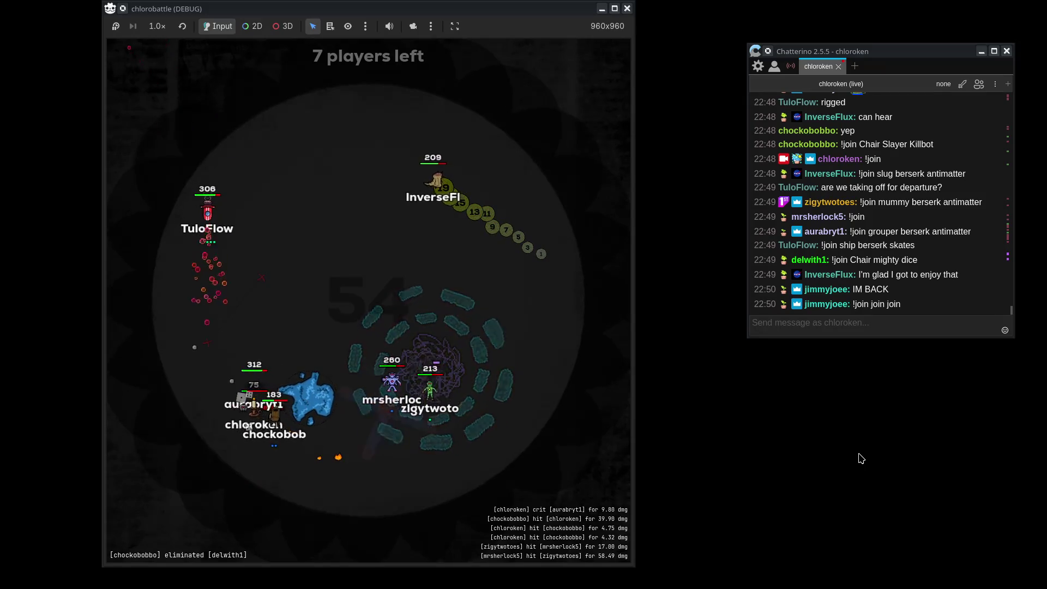
Step: Arrange the YouTube chat popup and Twitch chat beside the game window, which moves further left
mouse_move(0, 183)
left_mouse_down()
mouse_move(101, 182)
mouse_move(705, 102)
mouse_move(716, 78)
mouse_move(677, 82)
left_mouse_up()
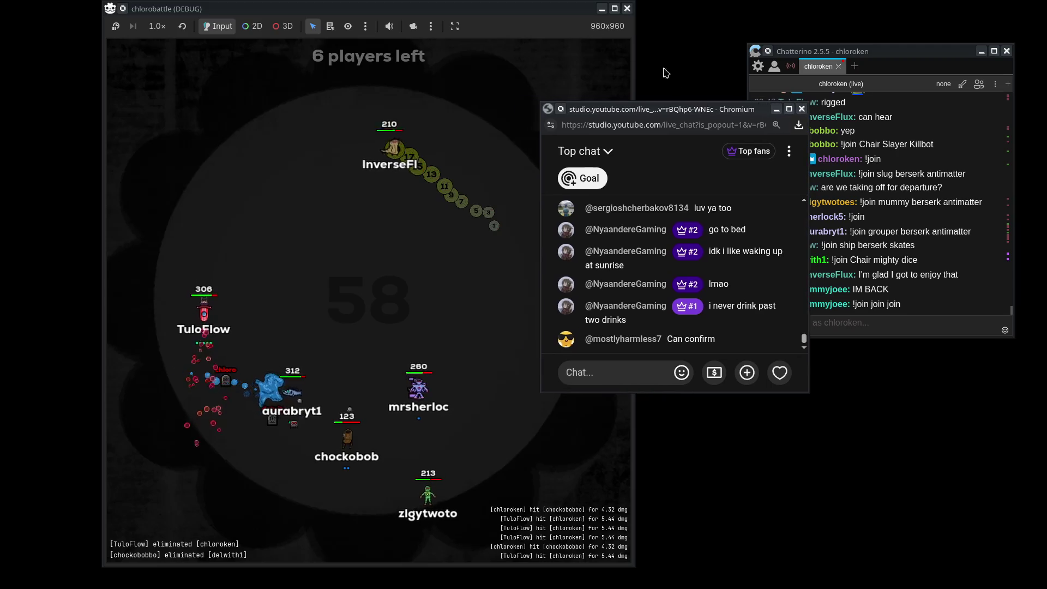
left_click_drag(498, 15, 411, 15)
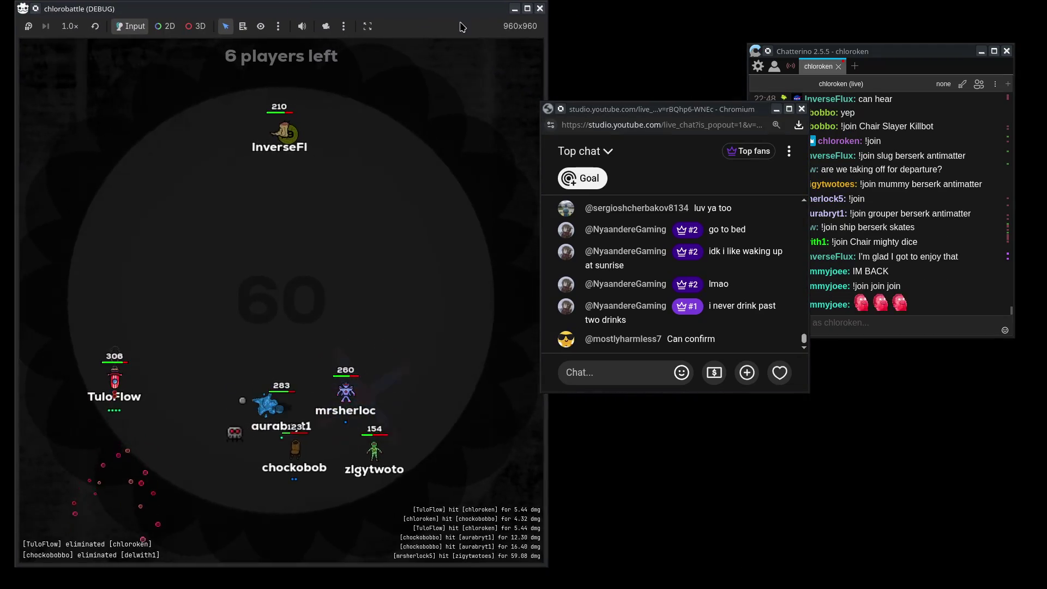
mouse_move(654, 108)
left_mouse_down()
mouse_move(637, 109)
mouse_move(686, 81)
left_mouse_up()
left_click_drag(877, 54, 865, 25)
left_click(706, 83)
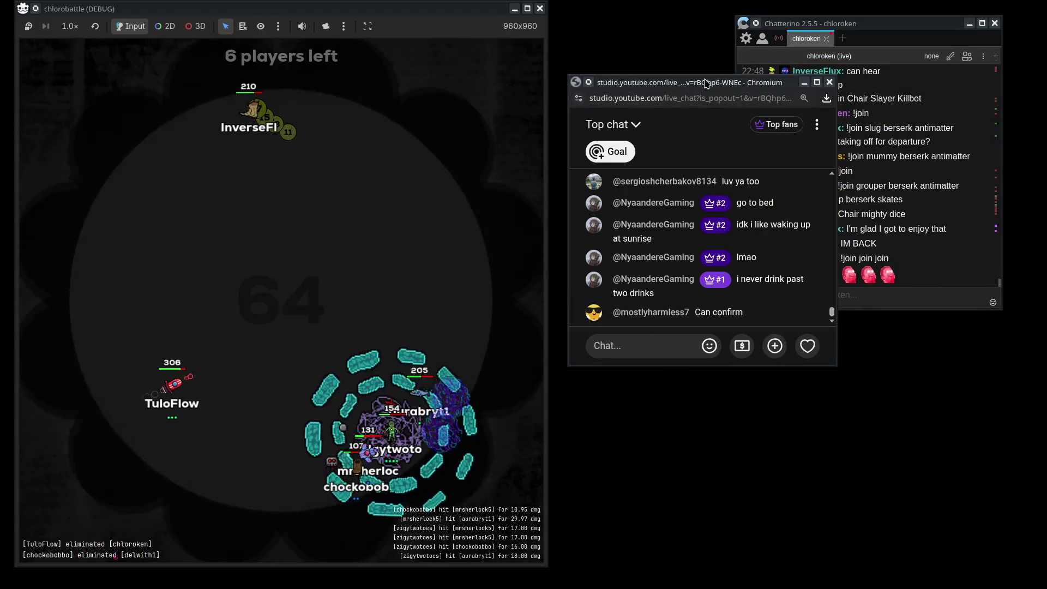
left_click_drag(705, 83, 709, 95)
mouse_move(873, 32)
left_mouse_down()
mouse_move(862, 18)
mouse_move(878, 34)
left_mouse_up()
left_click(683, 454)
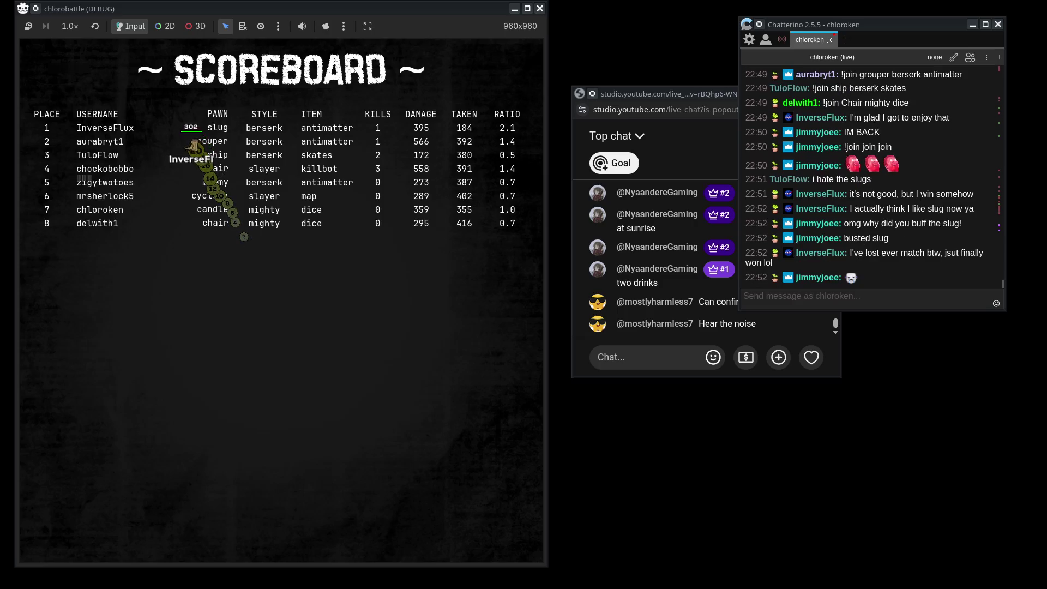
Step: Close the finished game window to stop the debug run
left_click(540, 8)
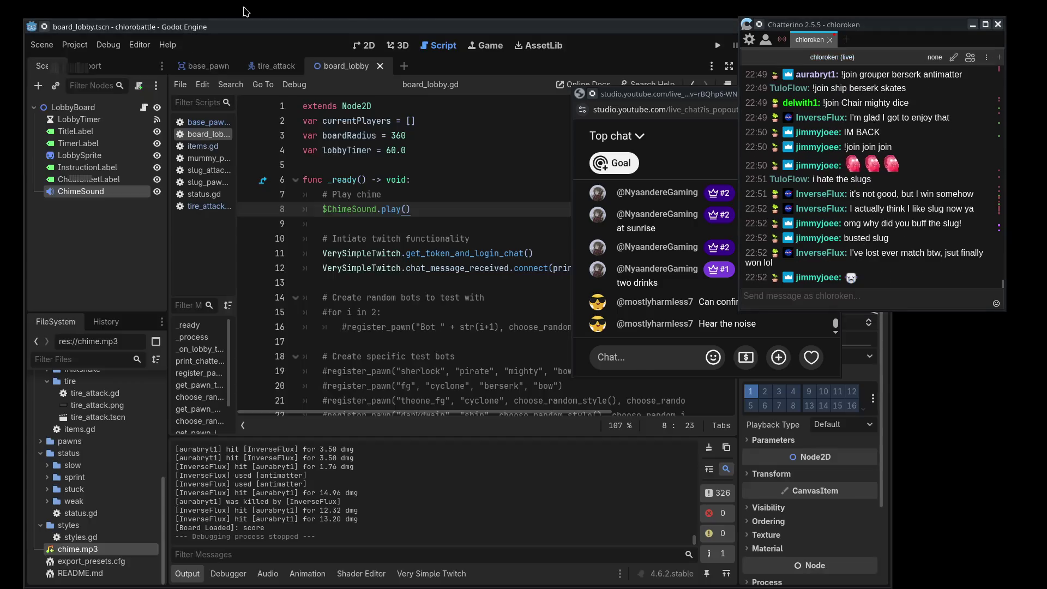
Step: Run the project to open a new lobby and focus the chat message field
left_click(718, 45)
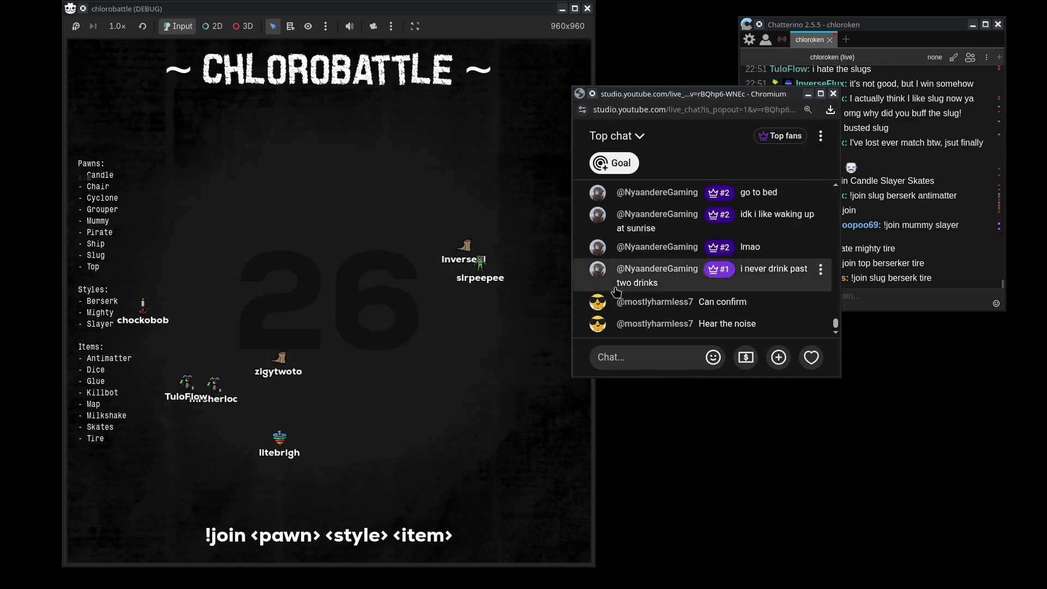
left_click(965, 276)
Step: Send !join to enter the lobby, moving the YouTube popup right and Twitch chat up-left
type("!join")
key("Return")
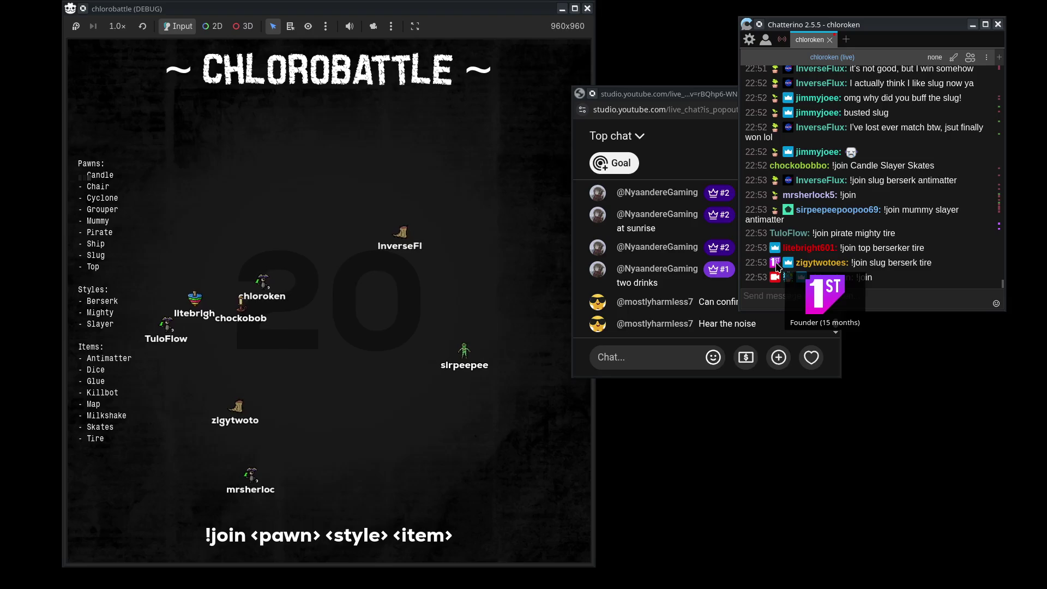
left_click_drag(676, 94, 722, 84)
mouse_move(908, 25)
left_mouse_down()
mouse_move(833, 32)
mouse_move(899, 35)
left_mouse_up()
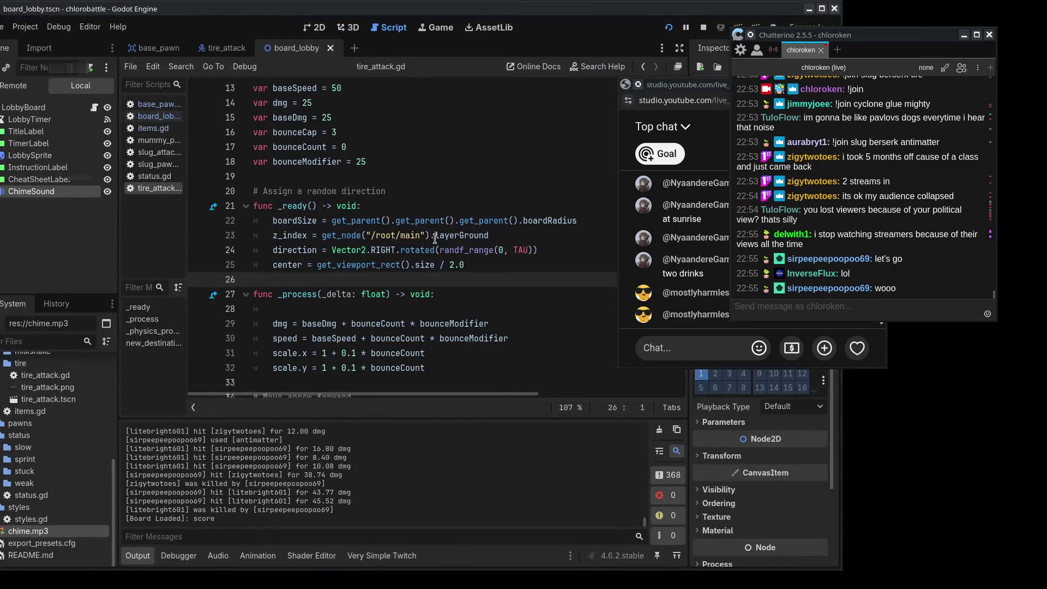
Step: Stop the game and change line 30 to speed = baseSpeed - bounceCount * bounceModifier
double_click(499, 236)
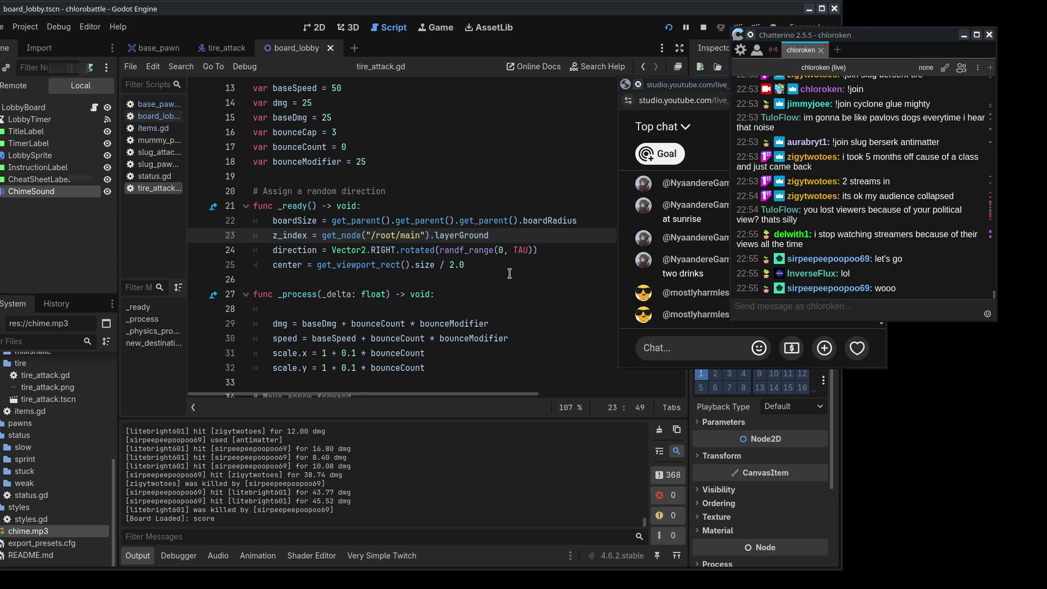
key("alt+Tab")
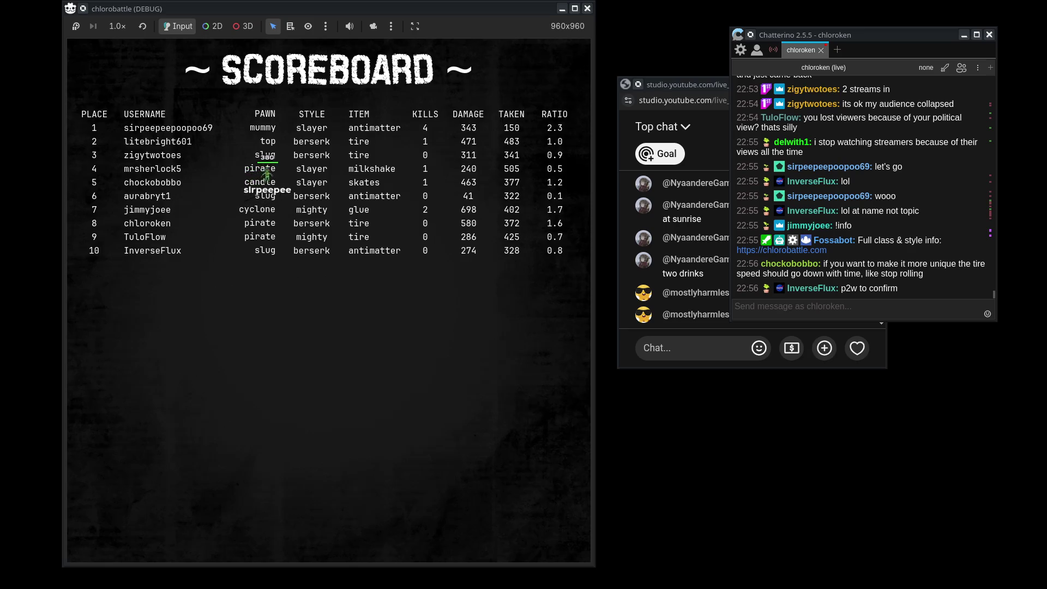
key("F8")
scroll(392, 267, "down", 3)
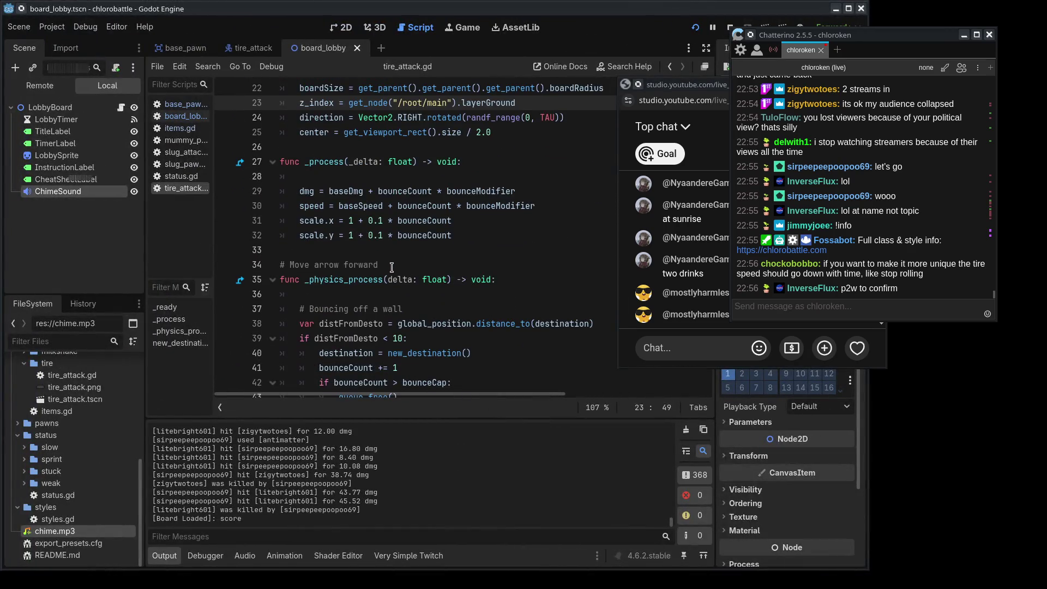
left_click(521, 230)
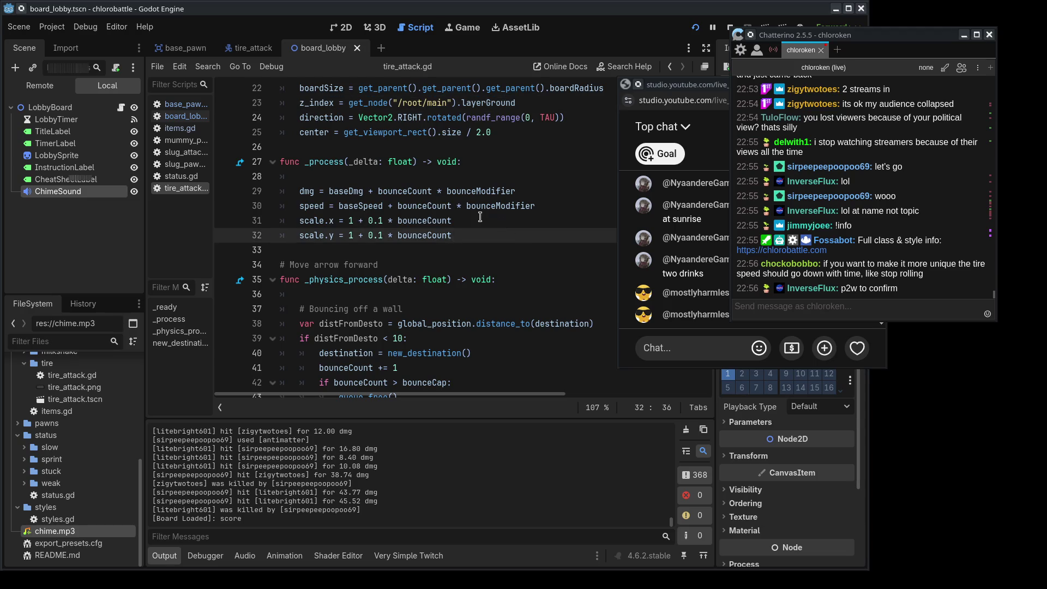
left_click(390, 205)
key("BackSpace")
type("-")
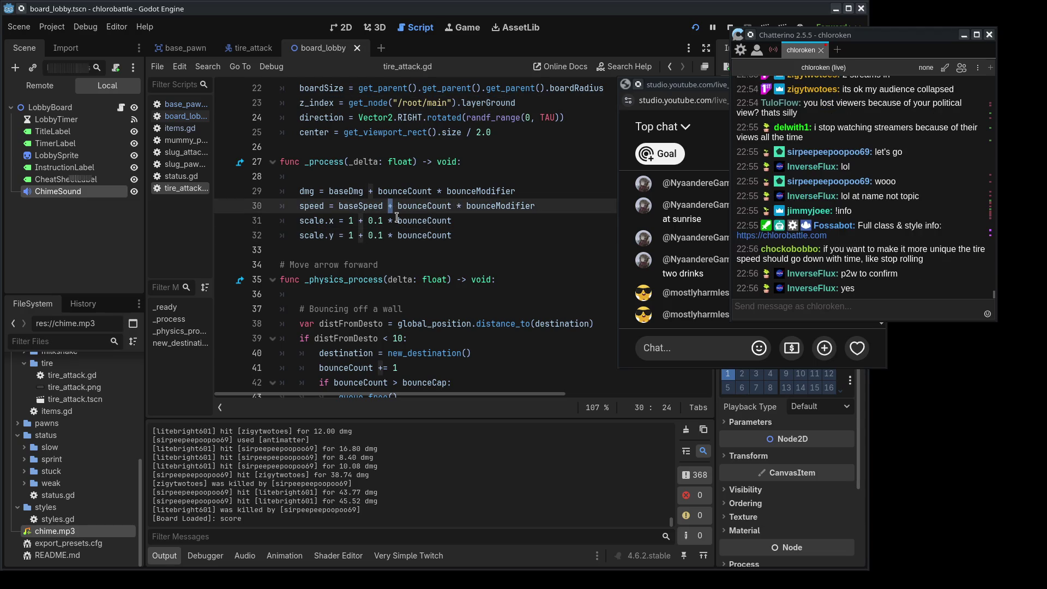
Step: Set baseSpeed to 100 on line 13 and relaunch the game
scroll(396, 218, "up", 6)
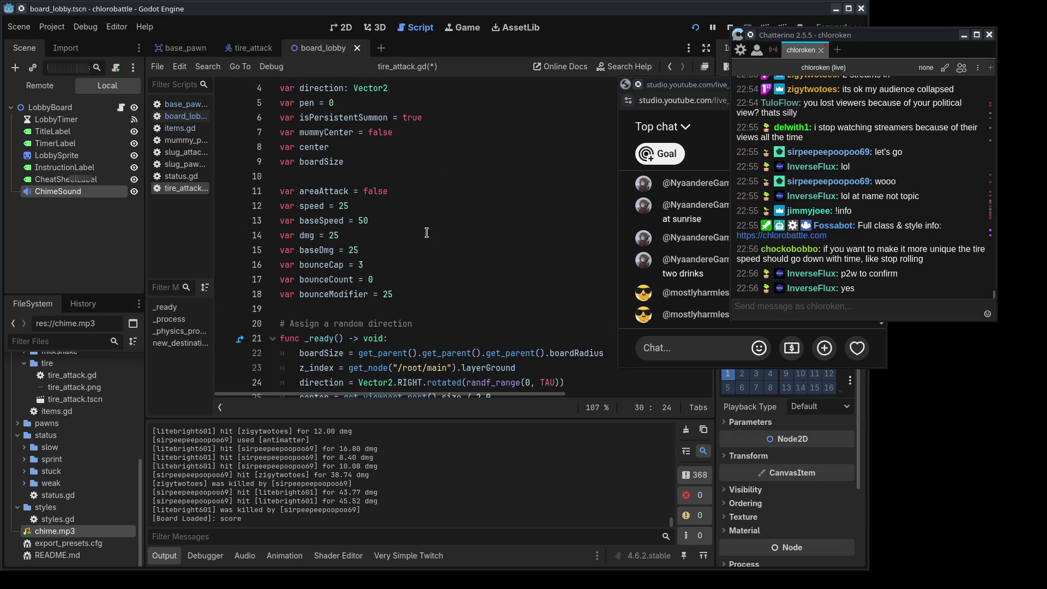
double_click(361, 220)
type("100")
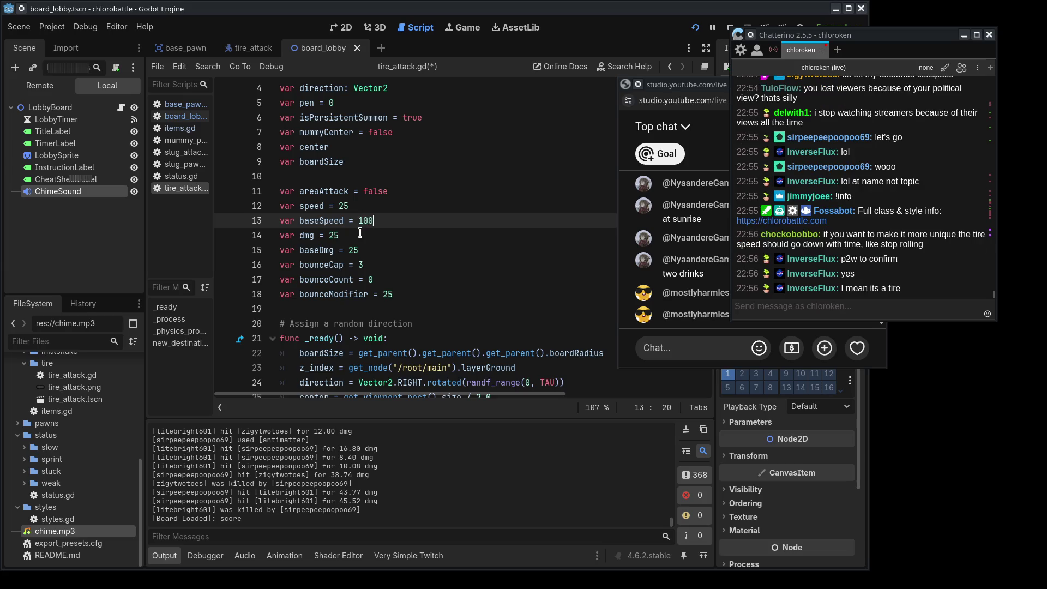
scroll(361, 233, "down", 6)
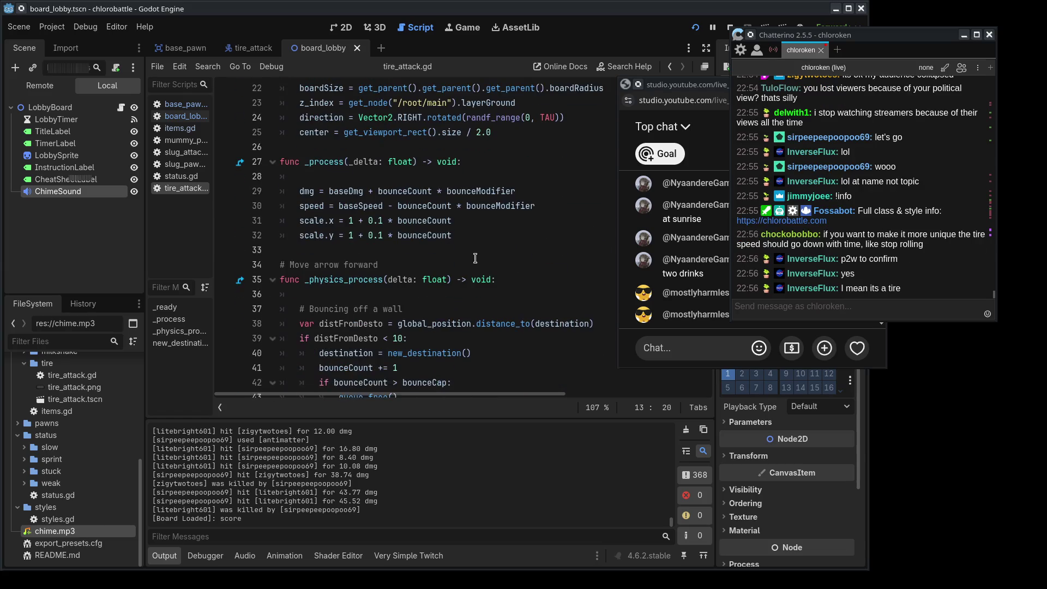
left_click(696, 32)
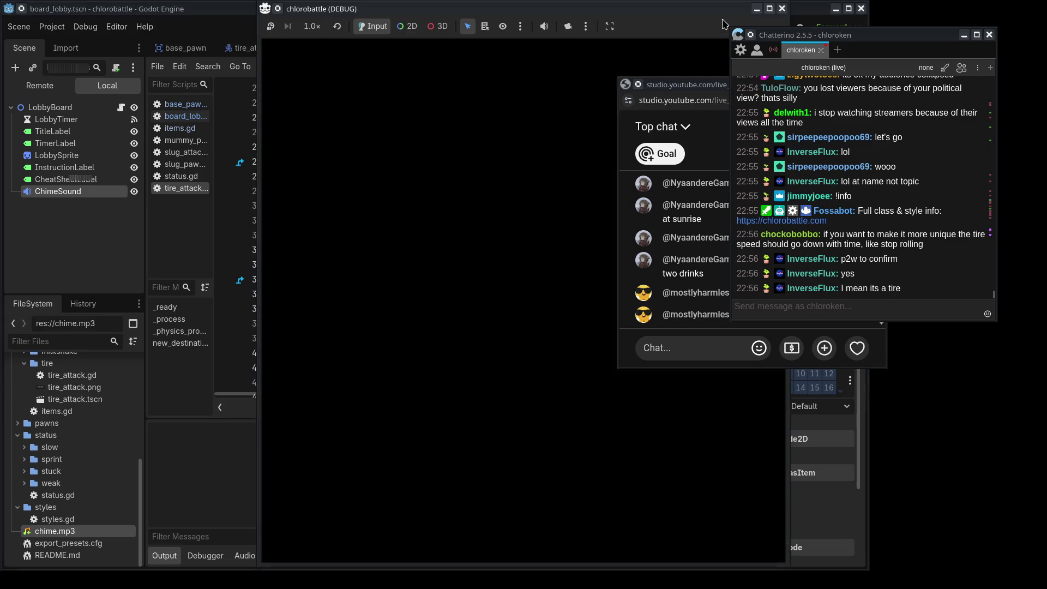
Step: Send '!join cyclone mighty tire' in chat, editing a recalled join command, to enter the lobby
left_click_drag(571, 3, 454, 2)
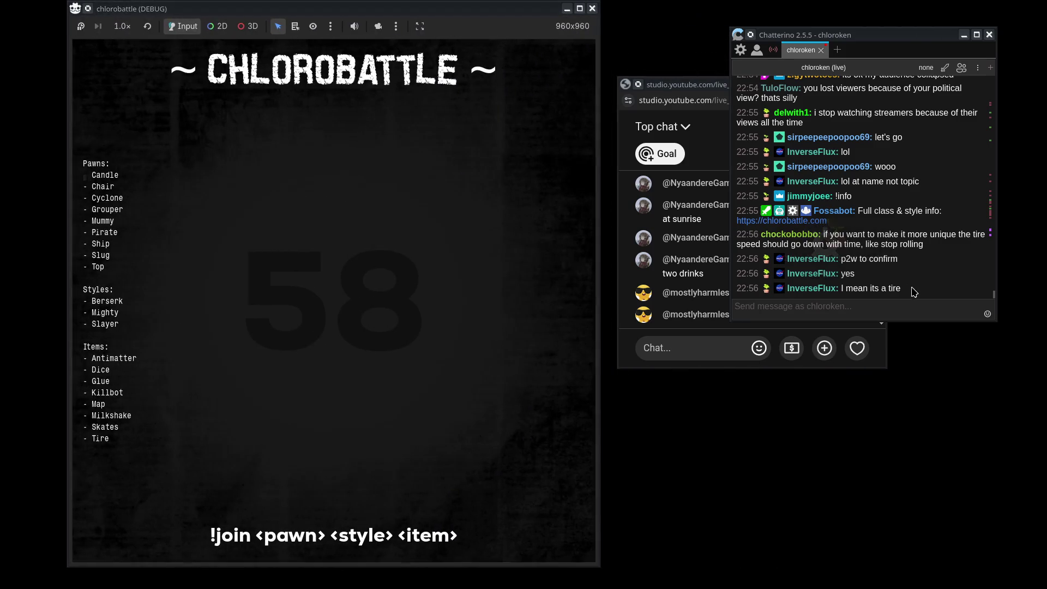
left_click(901, 306)
type("!join")
key("Up")
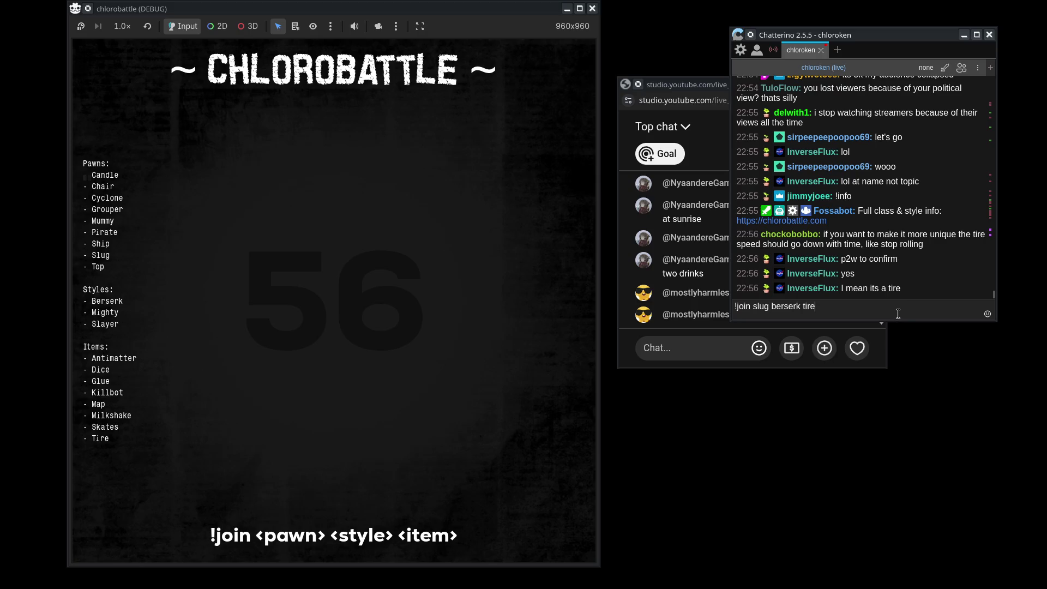
double_click(766, 306)
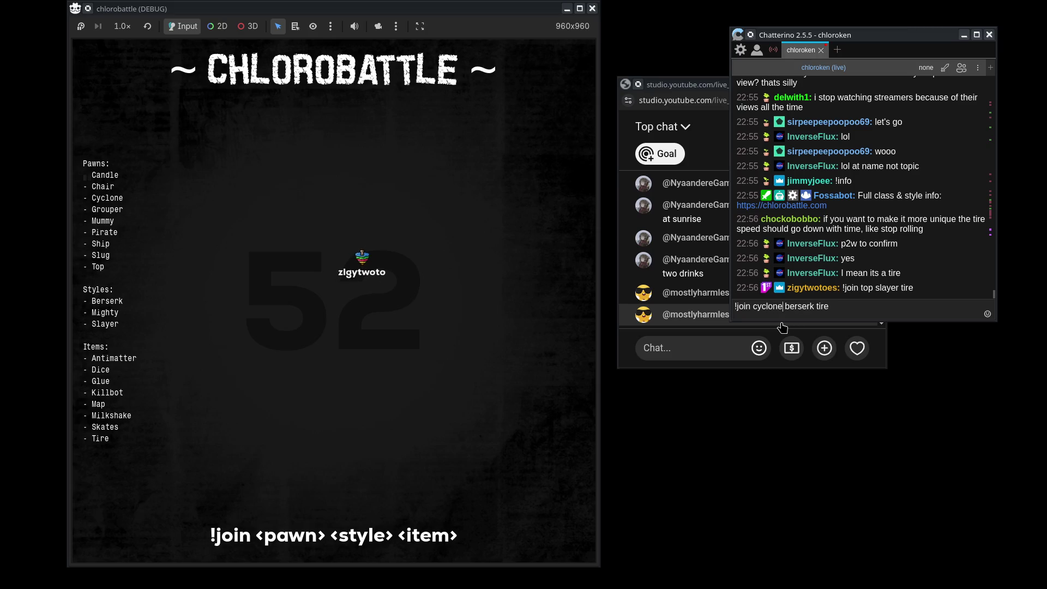
key("Delete")
key("Delete")
key("Delete")
key("BackSpace")
key("BackSpace")
key("BackSpace")
type("mighty")
key("Return")
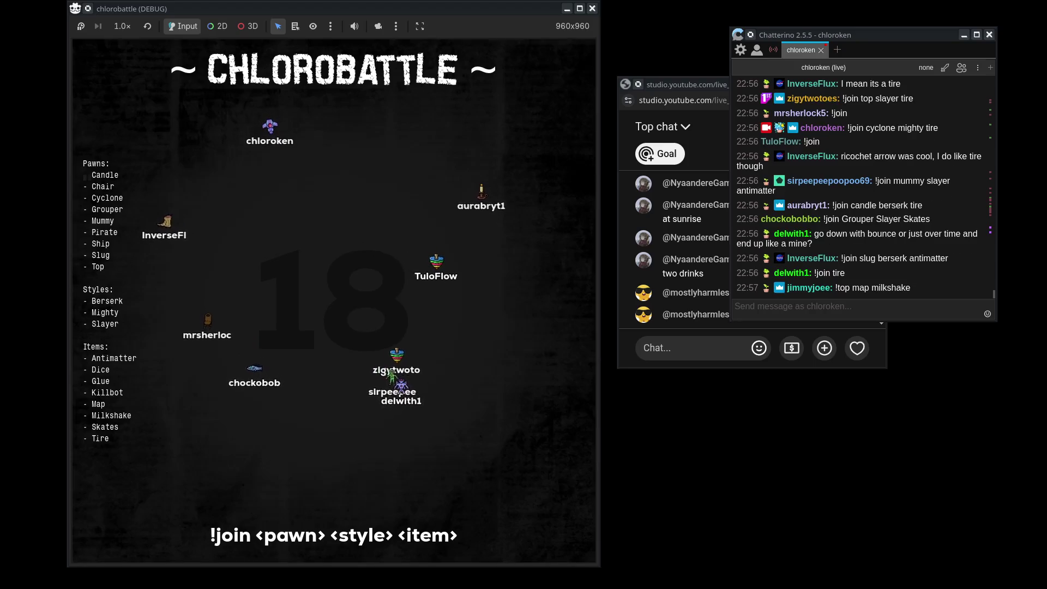
key("alt+Tab")
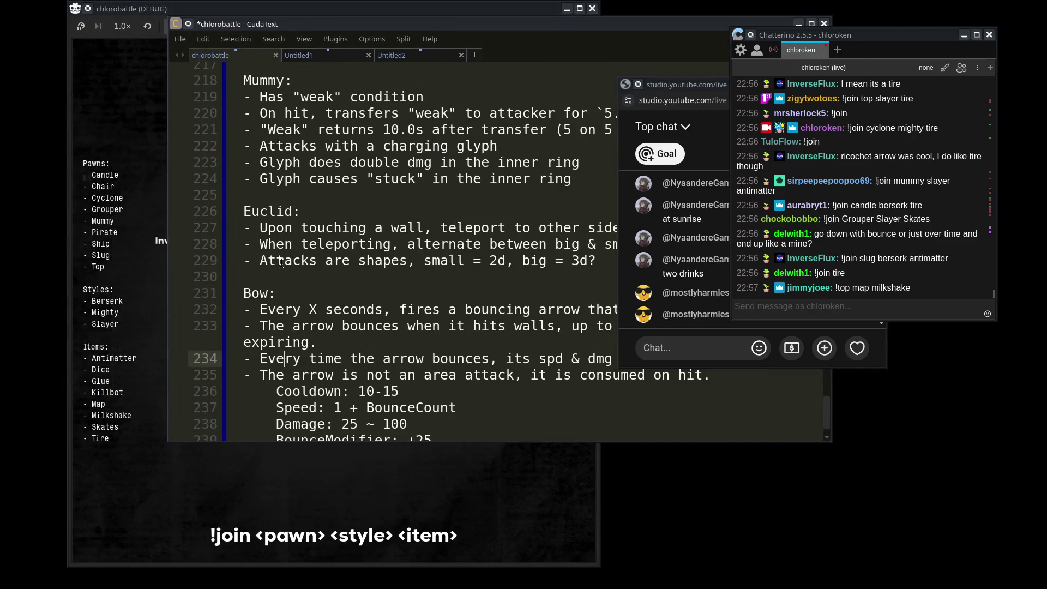
left_click(505, 262)
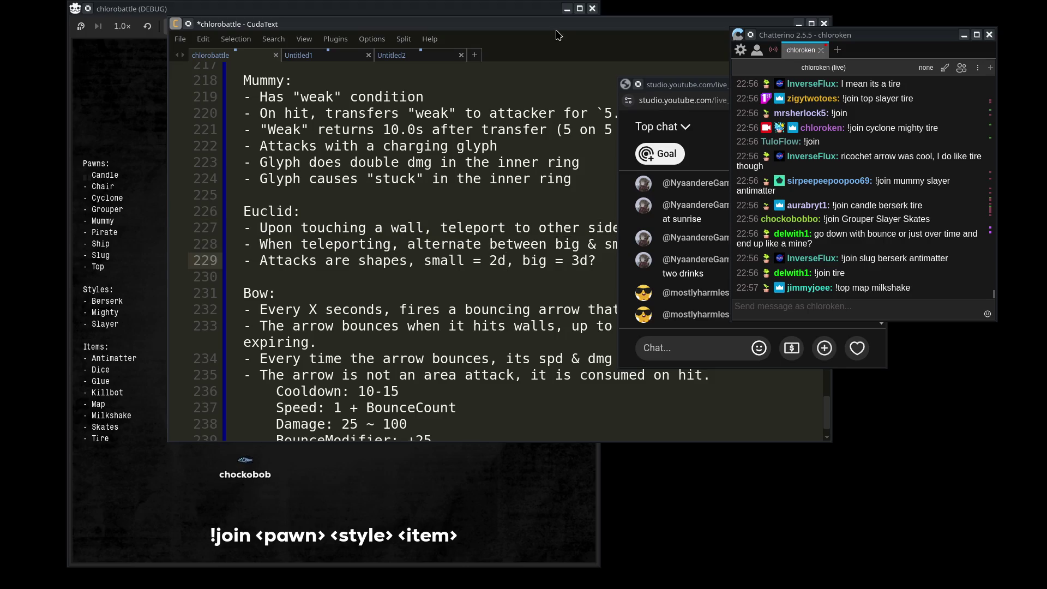
left_click_drag(557, 34, 428, 28)
key("alt+Tab")
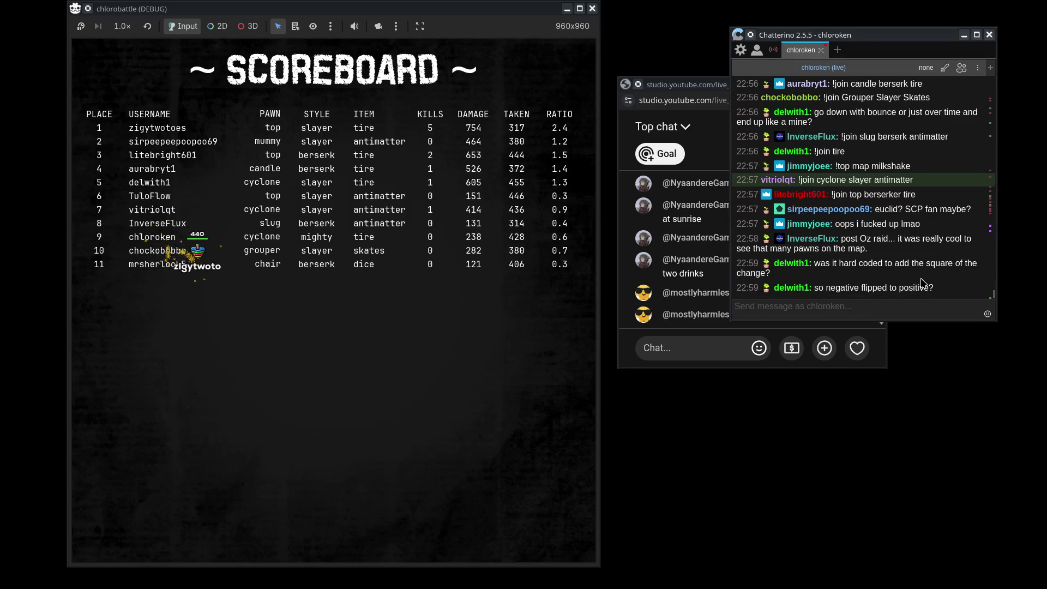
Step: Close the chlorobattle game after the scoreboard and go to line 39 of tire_attack.gd
left_click(593, 8)
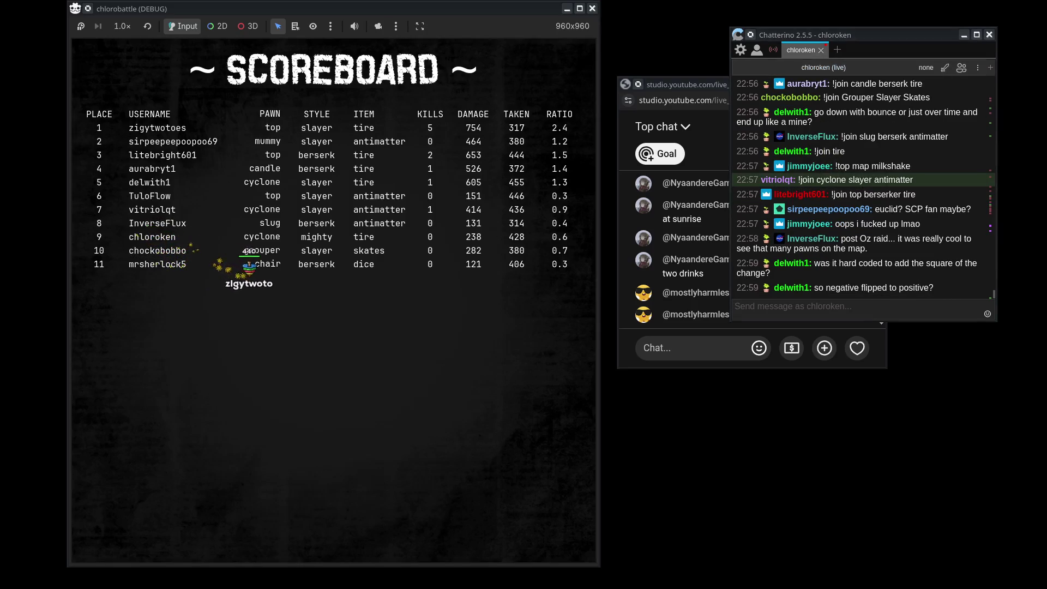
left_click(404, 293)
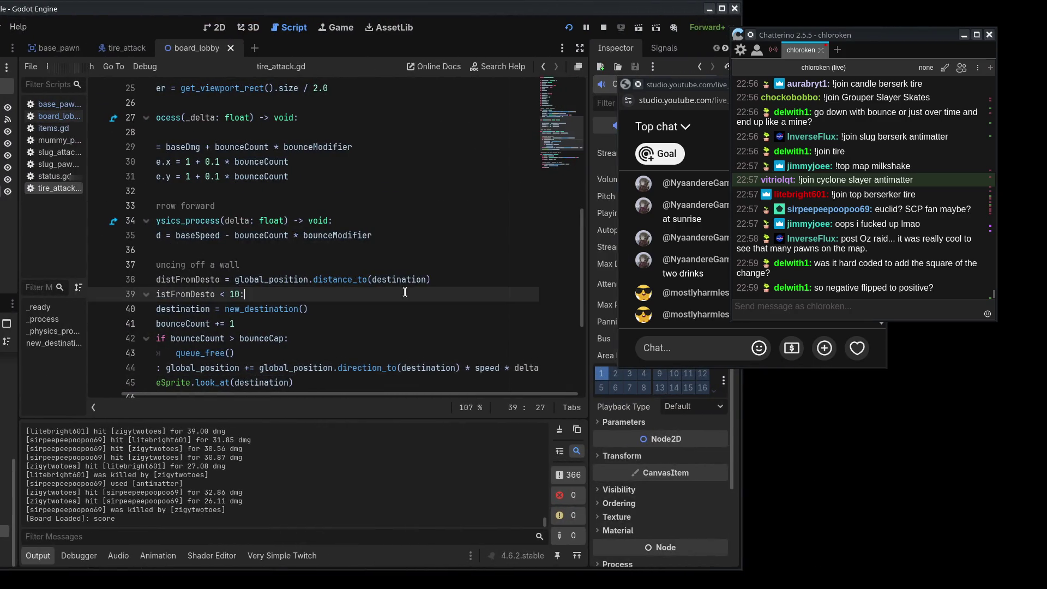
left_click_drag(743, 409, 966, 409)
key("ctrl+z")
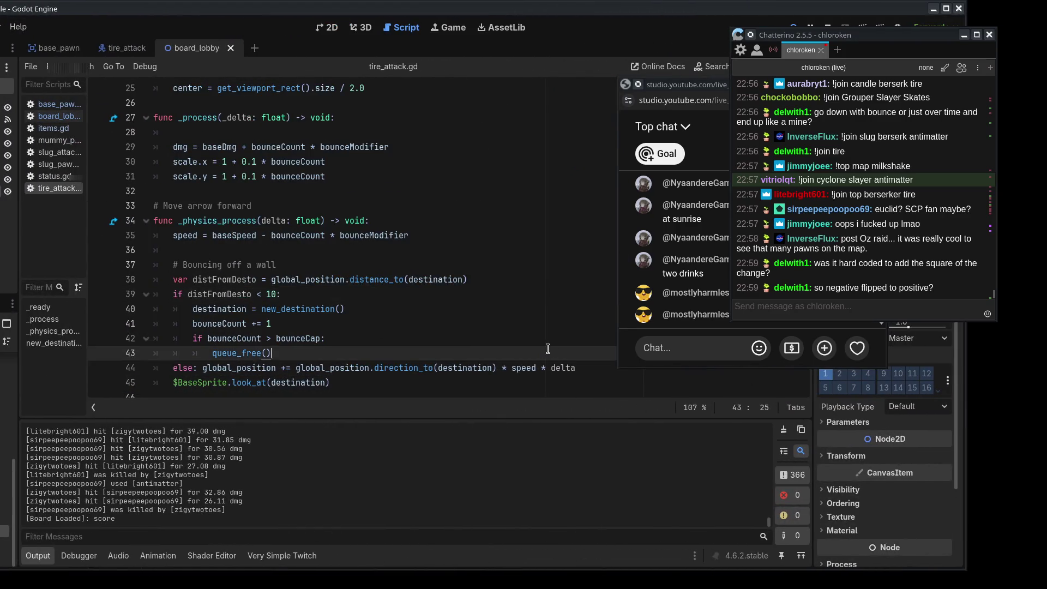
left_click_drag(670, 86, 823, 86)
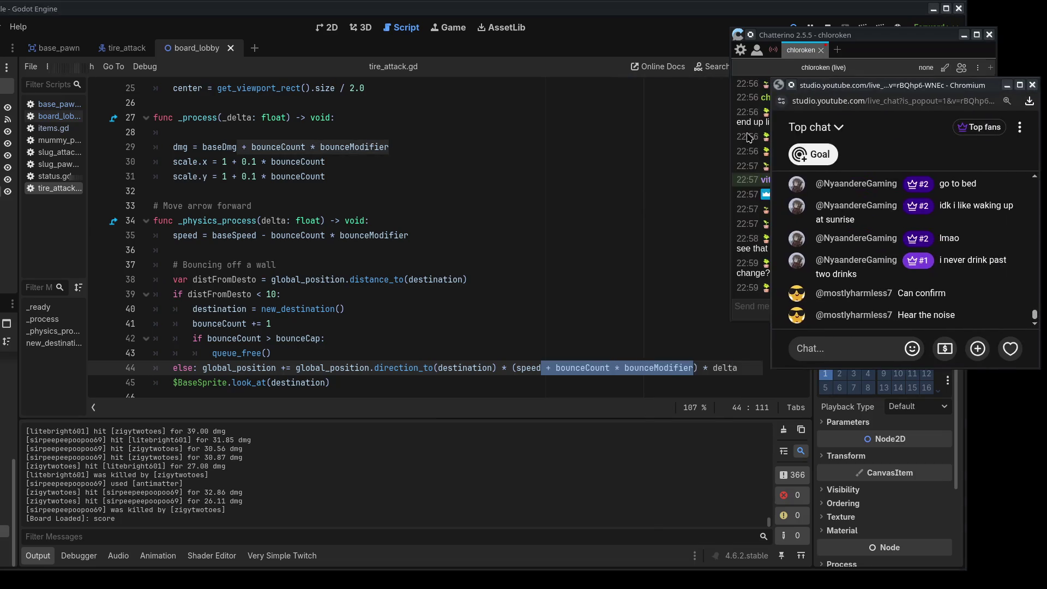
left_click(622, 220)
left_click_drag(212, 237, 319, 238)
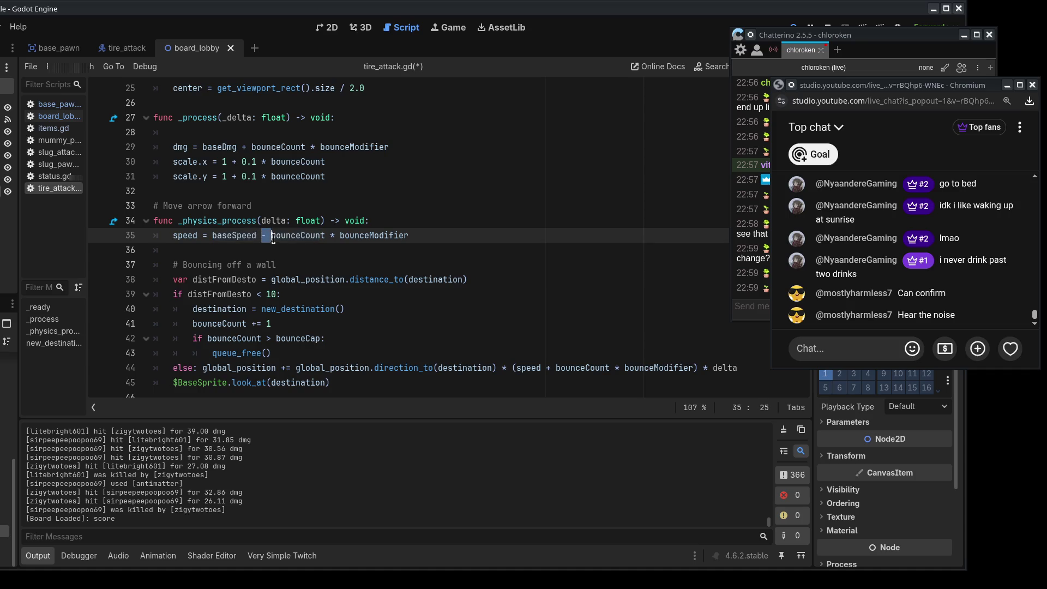
key("Up")
key("Down")
key("End")
left_click_drag(547, 368, 679, 373)
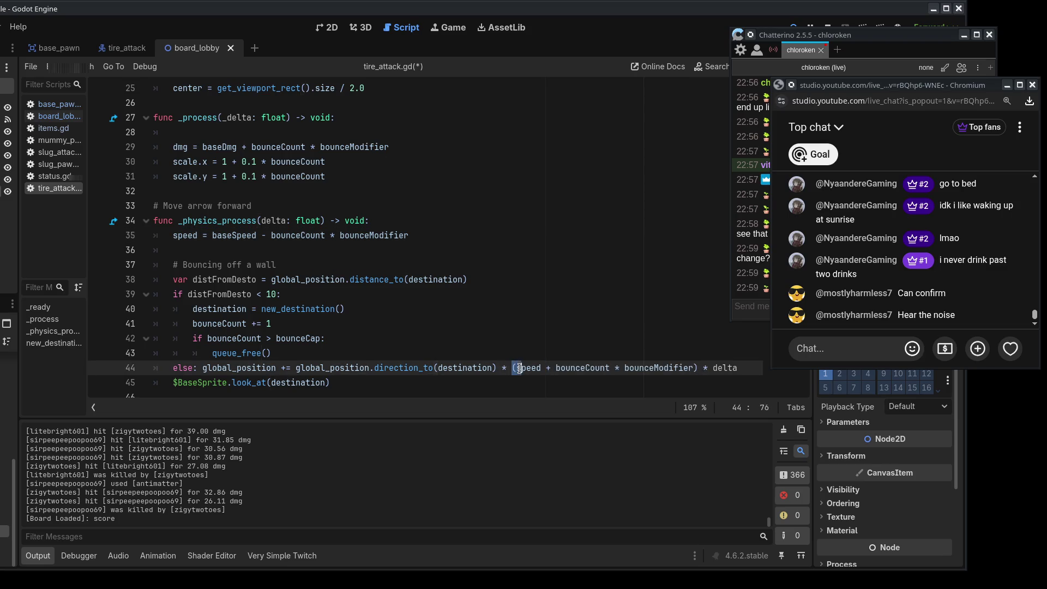
key("ctrl+z")
key("ctrl+z")
key("ctrl+z")
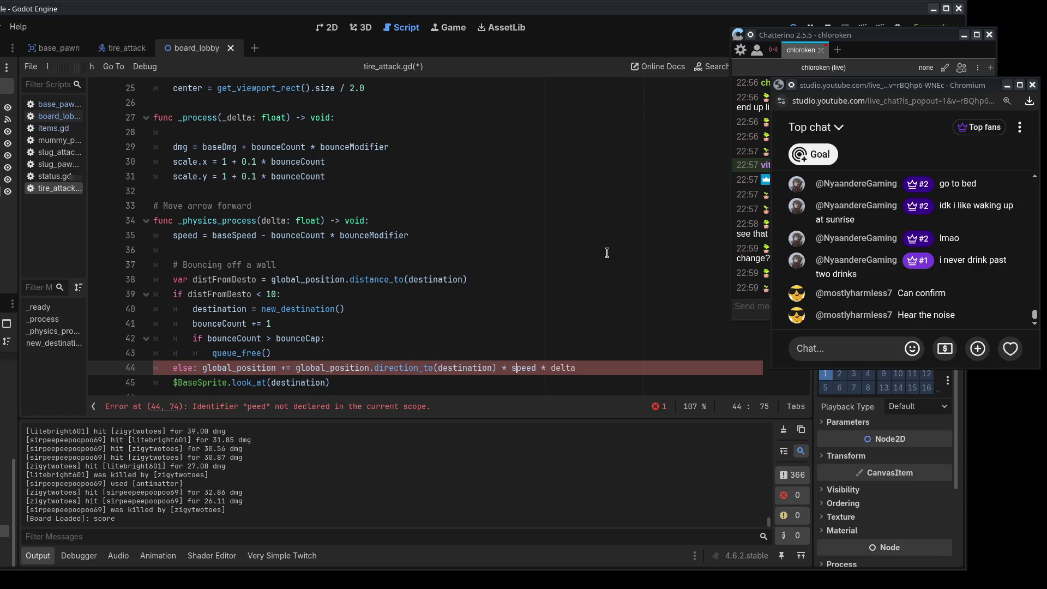
key("ctrl+z")
left_click(572, 231)
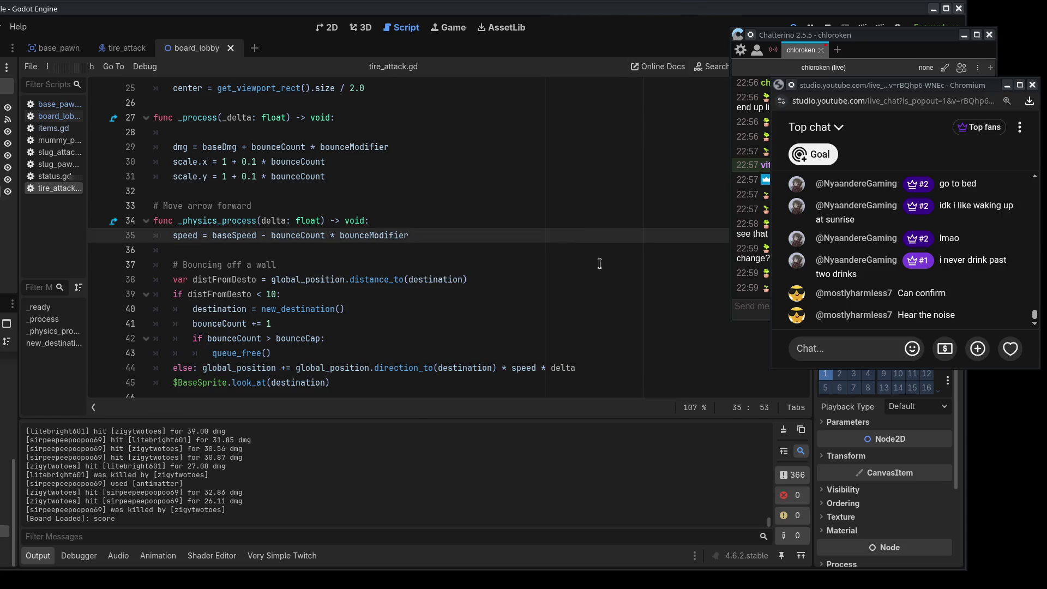
left_click(627, 273)
left_click_drag(712, 11, 499, 11)
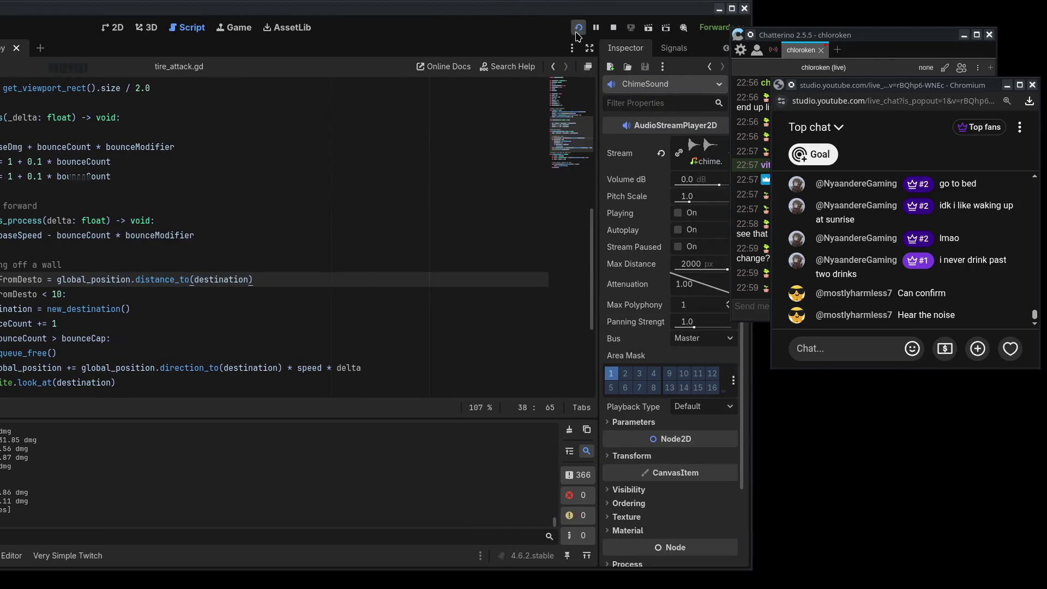
Step: Run the project to start a new battle and reposition the chat client beside it
left_click_drag(580, 15, 719, 16)
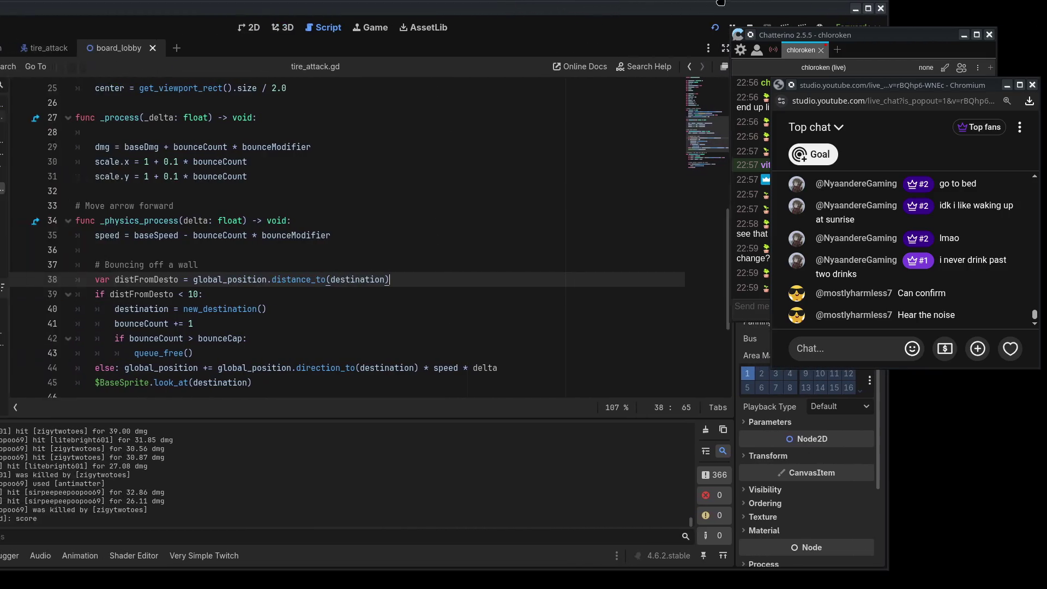
left_click(712, 34)
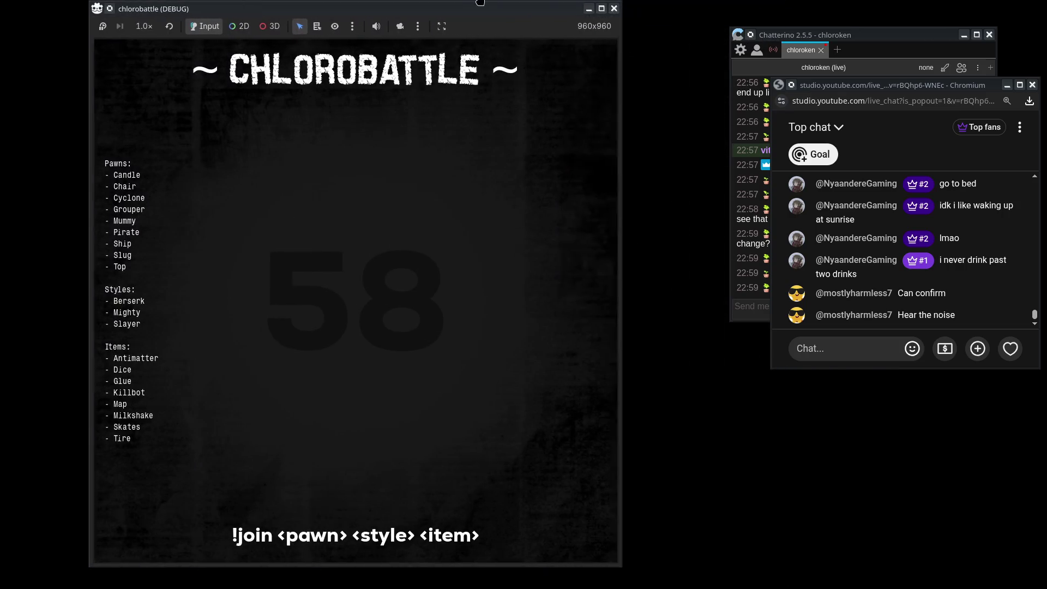
left_click(804, 48)
mouse_move(851, 35)
left_mouse_down()
mouse_move(814, 27)
mouse_move(812, 14)
left_mouse_up()
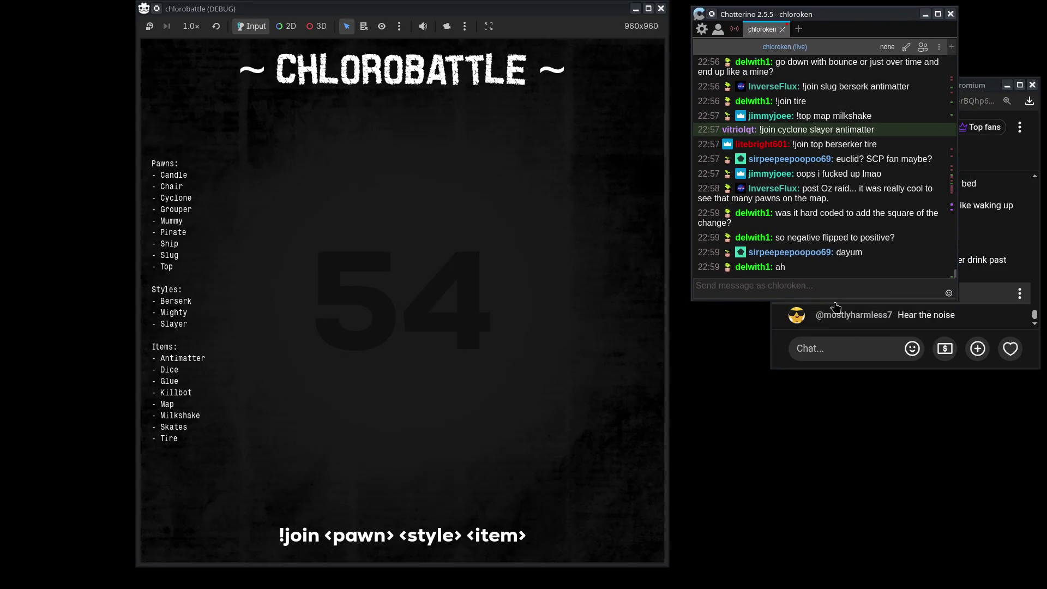
left_click_drag(835, 301, 824, 265)
Step: Send '!join candle berserk dice' in chat to join the battle
type("!join candle")
key("BackSpace")
key("BackSpace")
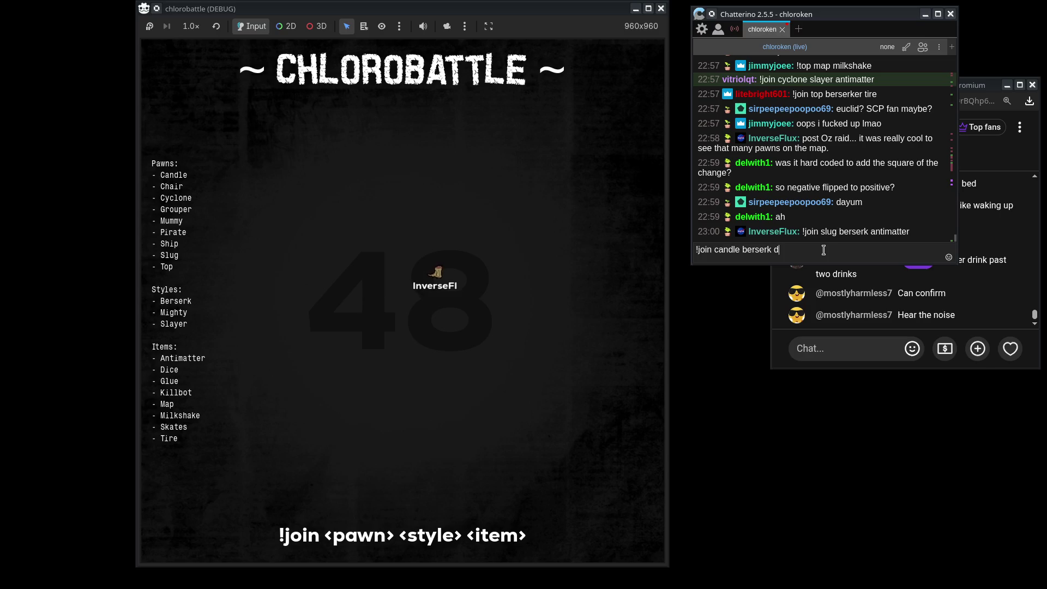
type("ice")
key("Return")
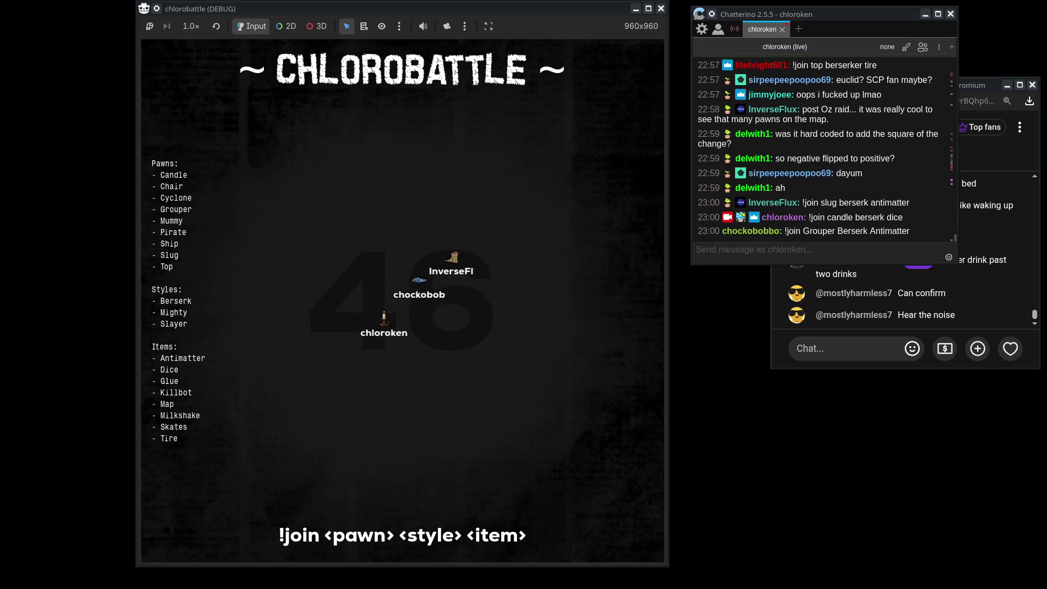
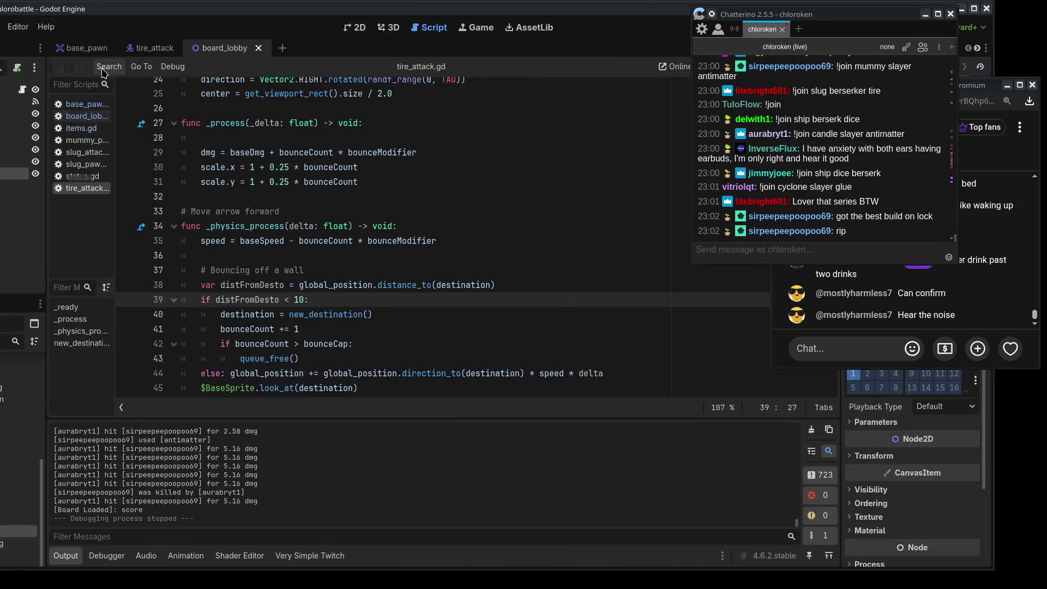
Step: In board_lobby.gd, comment out the two Twitch chat setup lines (11–12) with Ctrl+K
left_click(98, 116)
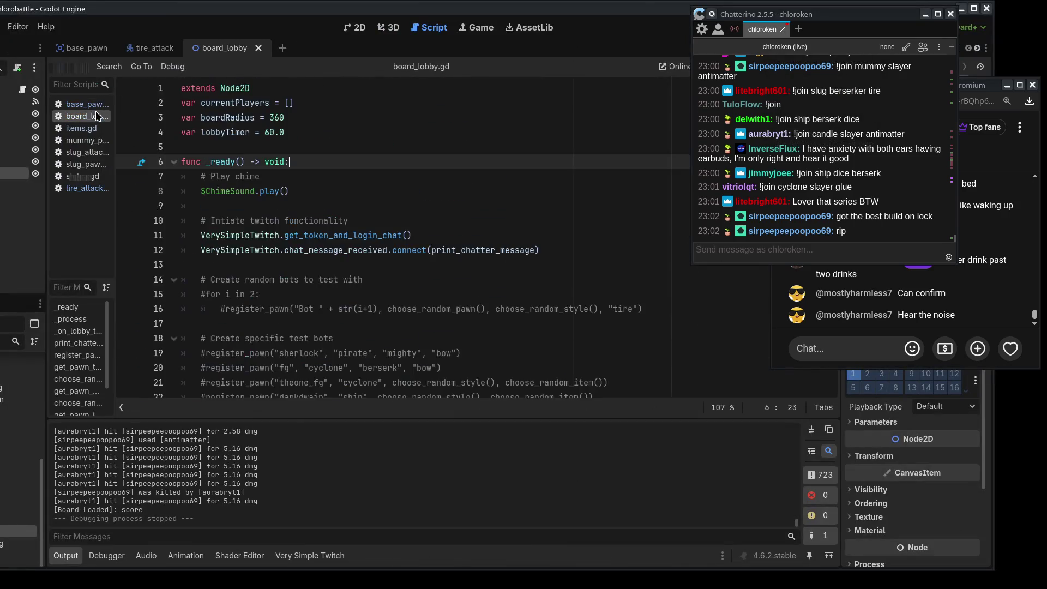
left_click(202, 236)
type("$")
left_click(201, 249)
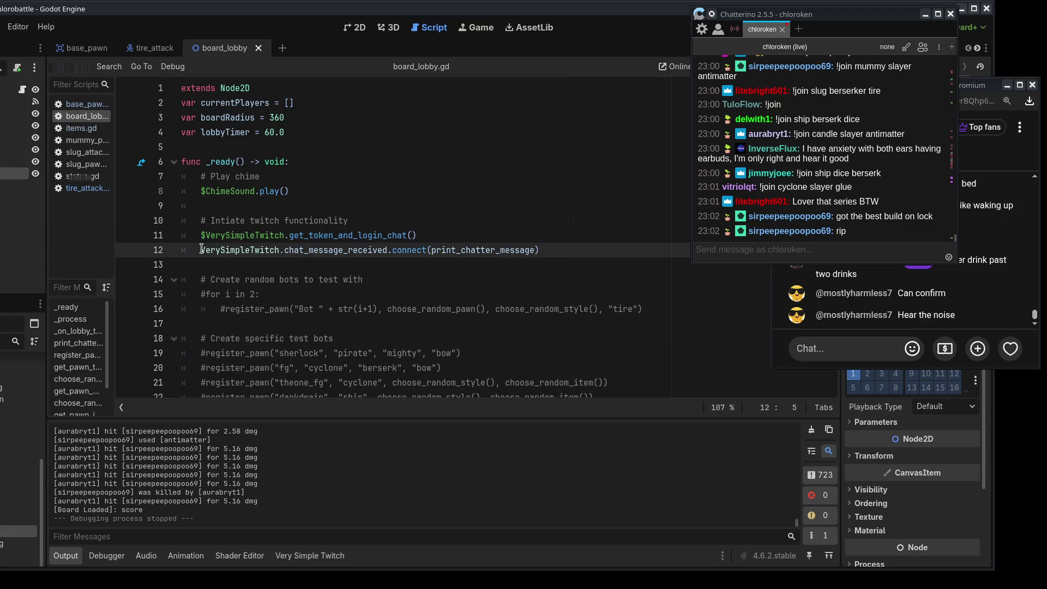
left_click(202, 237)
key("ctrl+k")
left_click(201, 250)
key("ctrl+k")
Step: Uncomment the two-bot random test loop on lines 15–16 and run the game with F5
scroll(322, 229, "down", 3)
scroll(322, 229, "up", 3)
left_click_drag(289, 191, 293, 162)
left_click(313, 237)
left_click(205, 294)
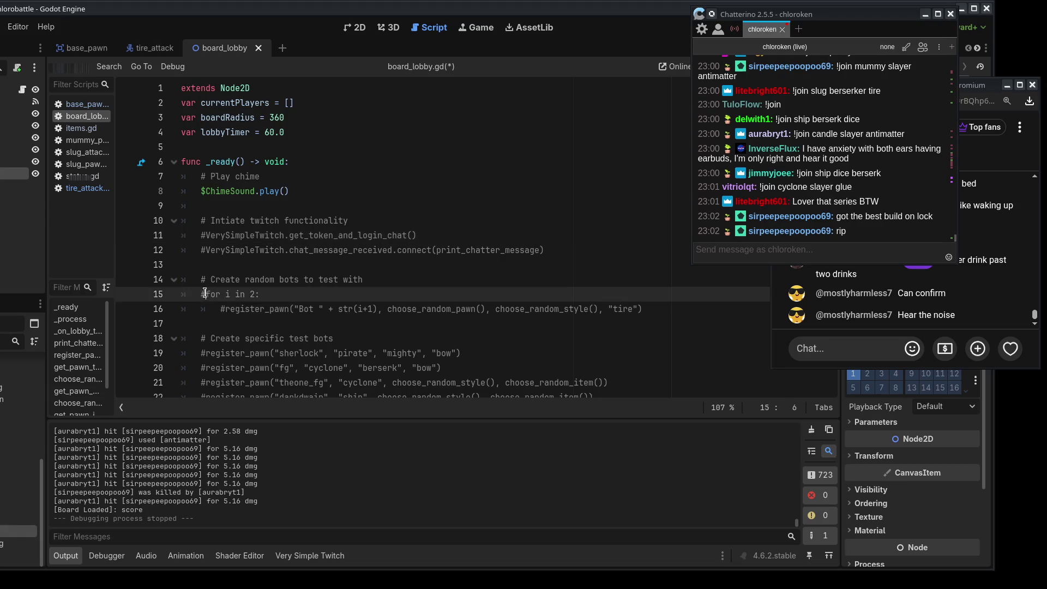
triple_click(225, 308)
key("ctrl+k")
double_click(247, 294)
key("F5")
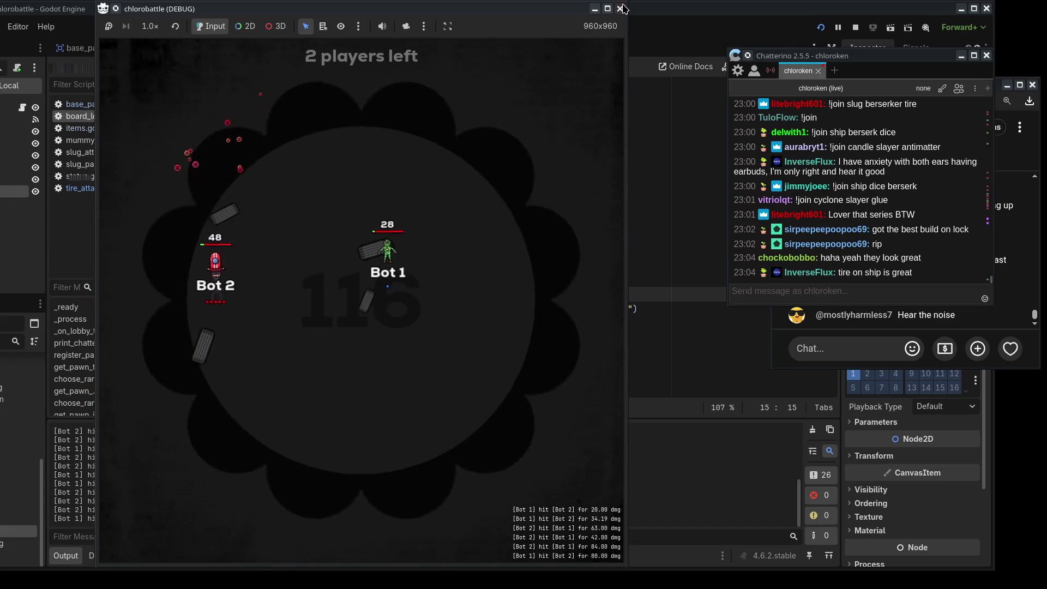
Step: Close the debug game window to stop the Bot 1 versus Bot 2 battle
left_click(622, 8)
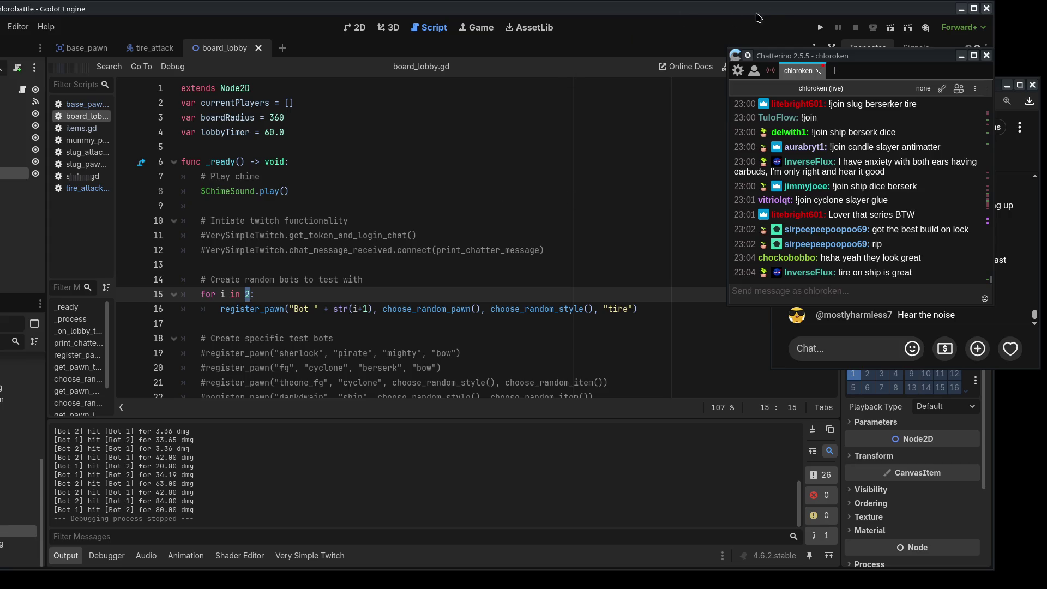
Step: Comment out the random bot loop, re-enable the Twitch chat setup lines, and run with F5
key("Down")
key("Up")
key("BackSpace")
type("#")
left_click(221, 308)
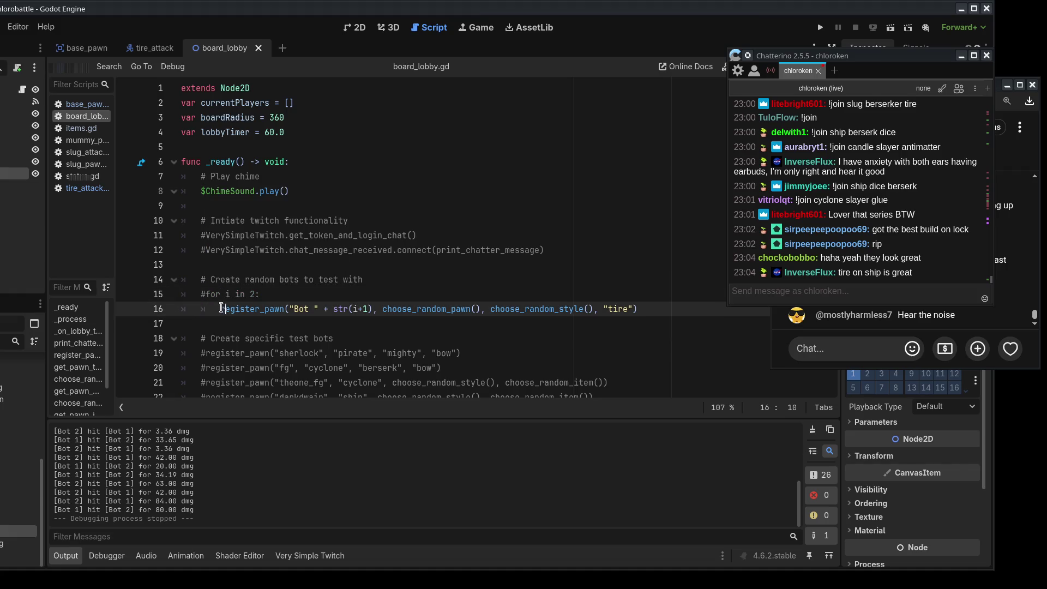
left_click(202, 235)
key("Delete")
key("Down")
key("Delete")
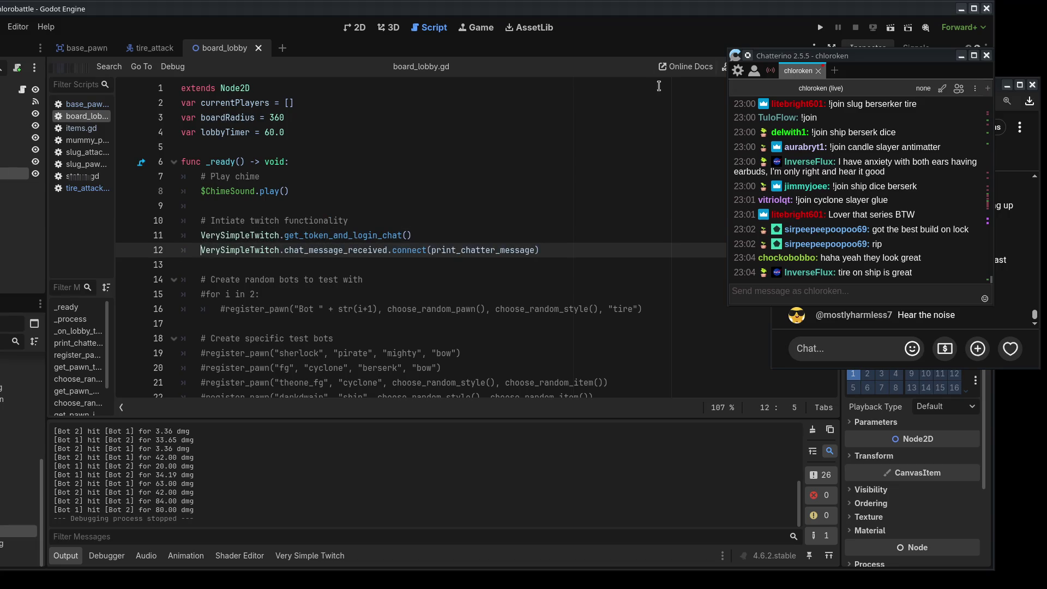
key("F5")
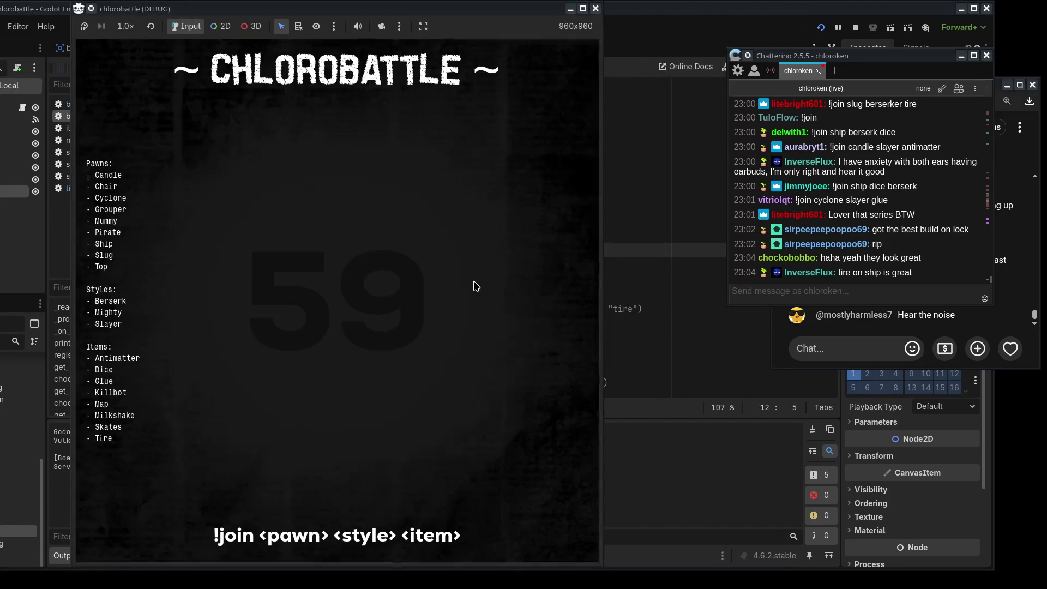
Step: Relaunch the game, close the Twitch authorization page, and post a '!join candle berserk' command in chat
key("ctrl+w")
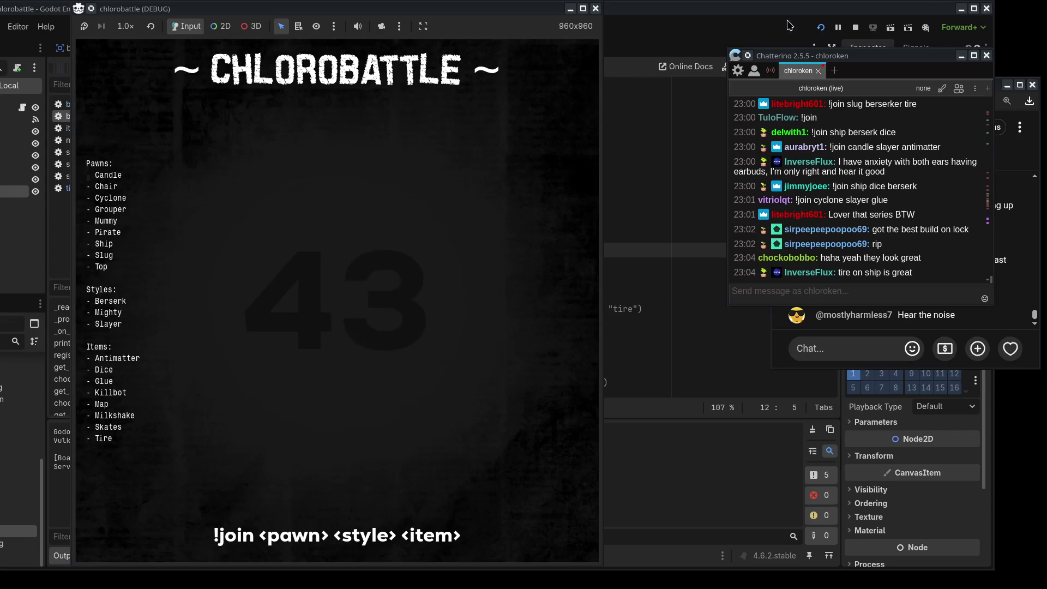
left_click(821, 27)
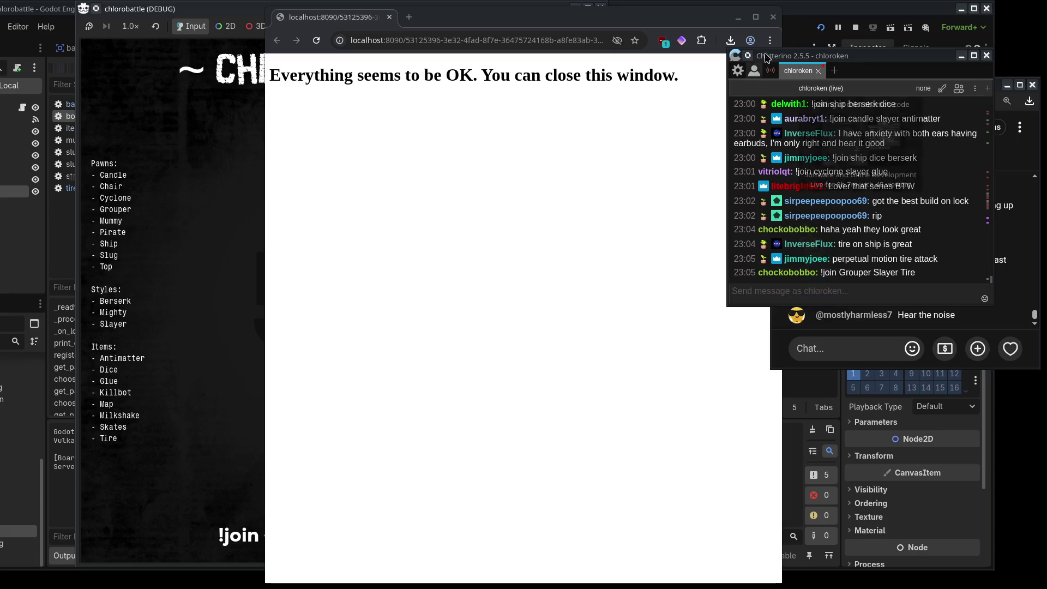
key("ctrl+w")
left_click(741, 291)
type("!join candle berserk dice")
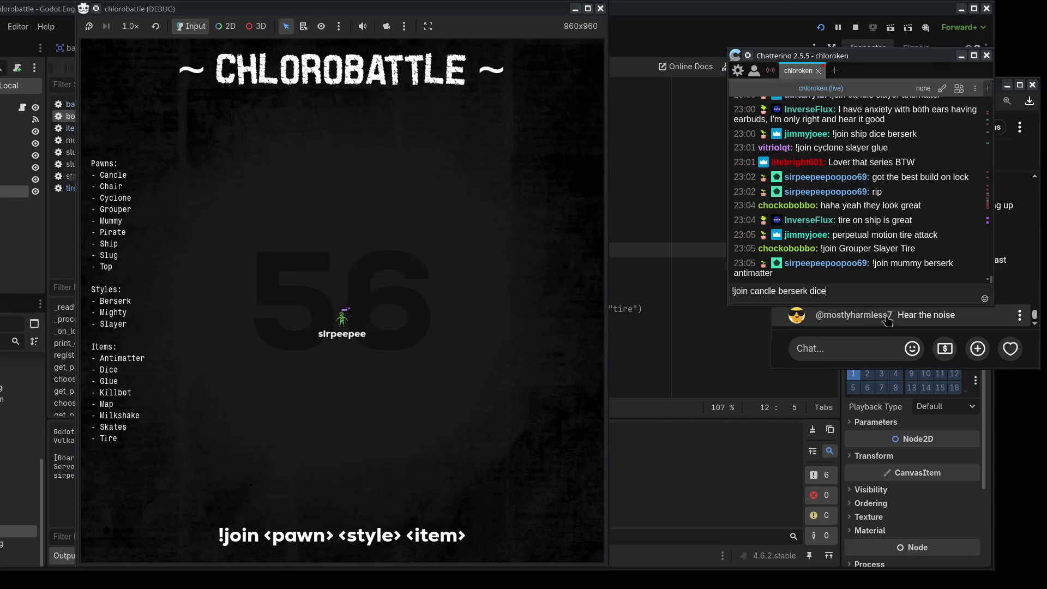
key("BackSpace")
key("BackSpace")
key("BackSpace")
type("g")
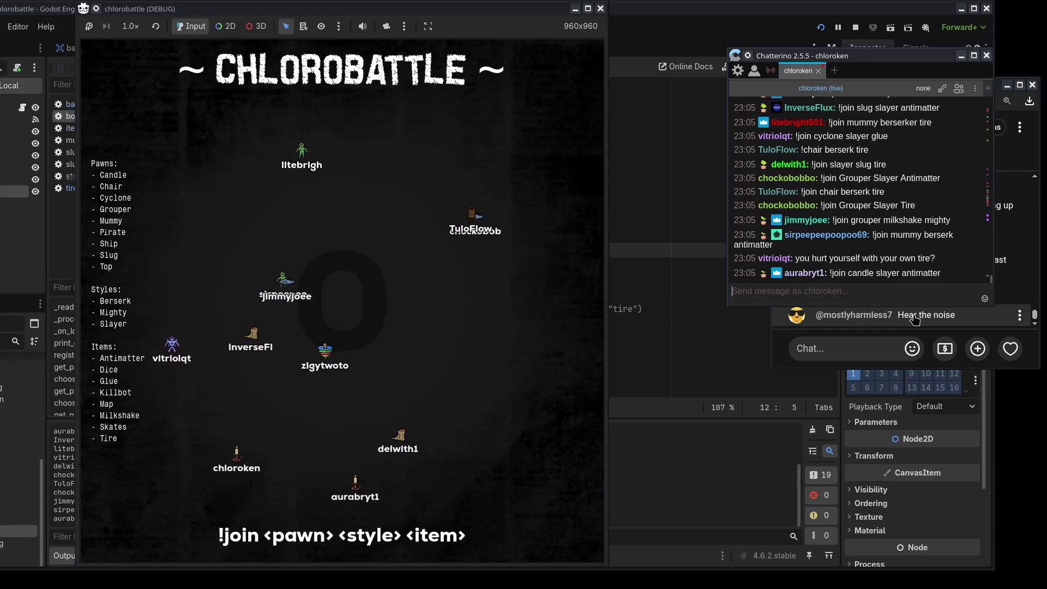
Step: Send !info in chat and snap the editor window aside while the battle reaches the scoreboard
type("!info")
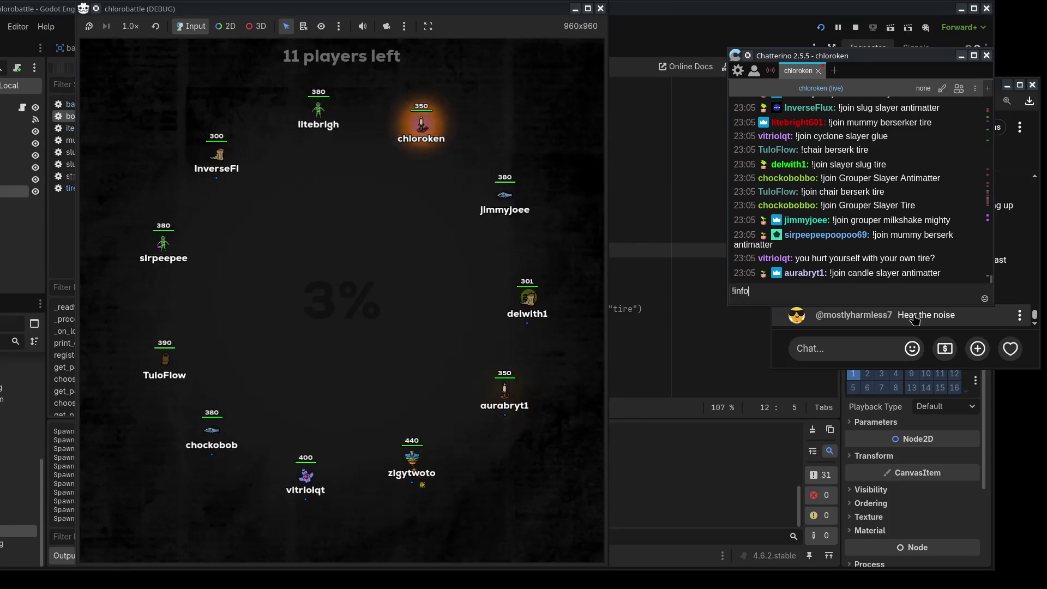
key("Return")
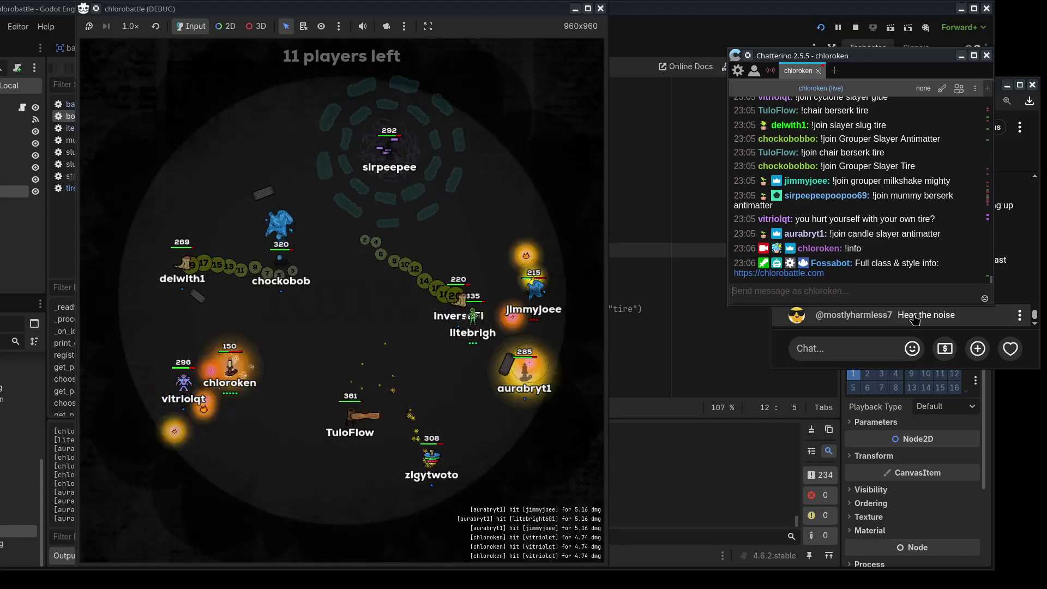
key("super+shift+Left")
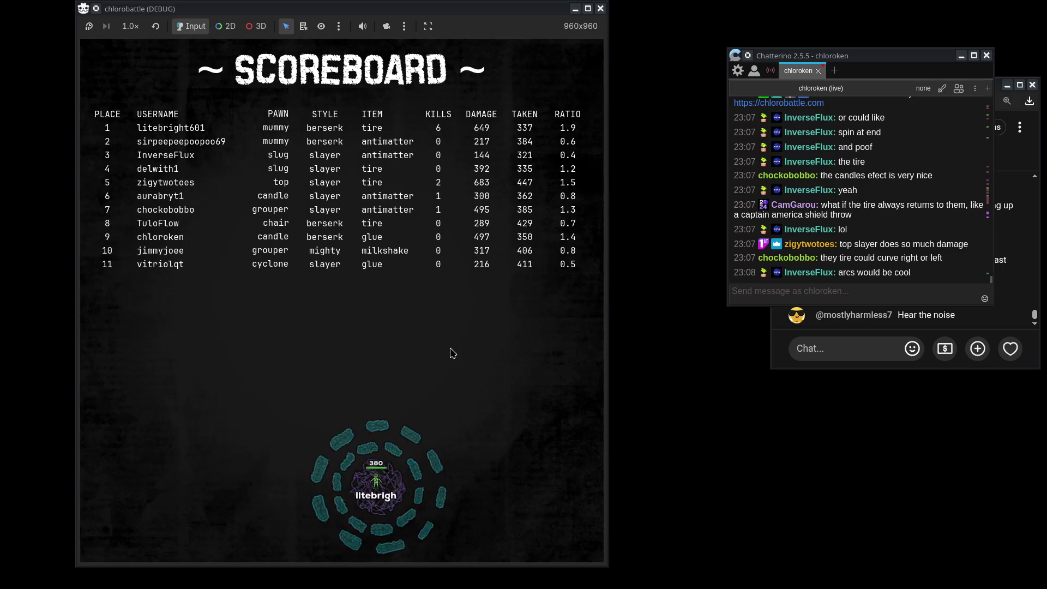
key("alt+Tab")
left_click_drag(481, 50, 0, 6)
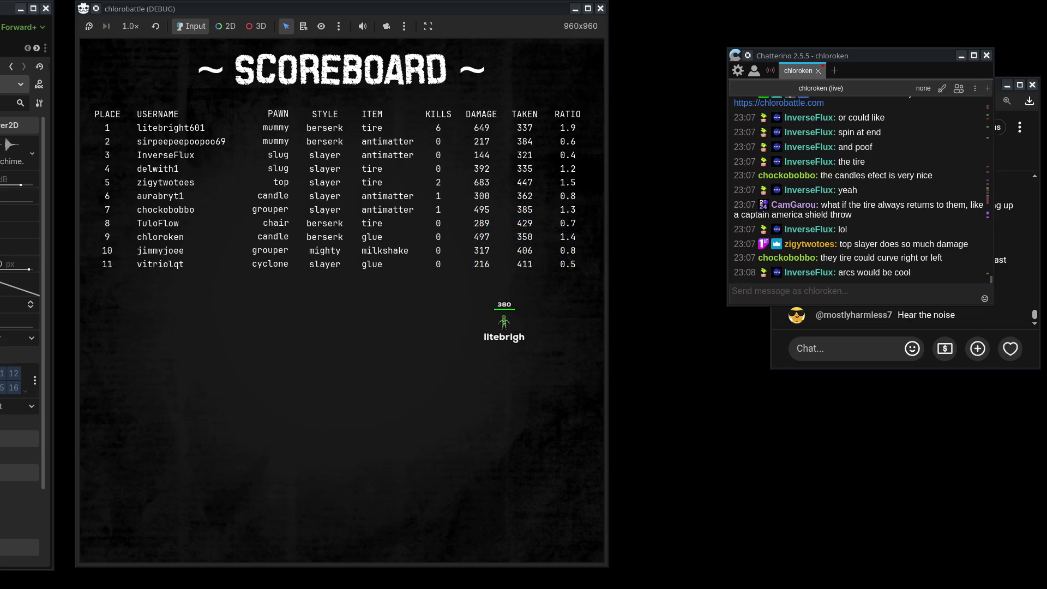
key("F8")
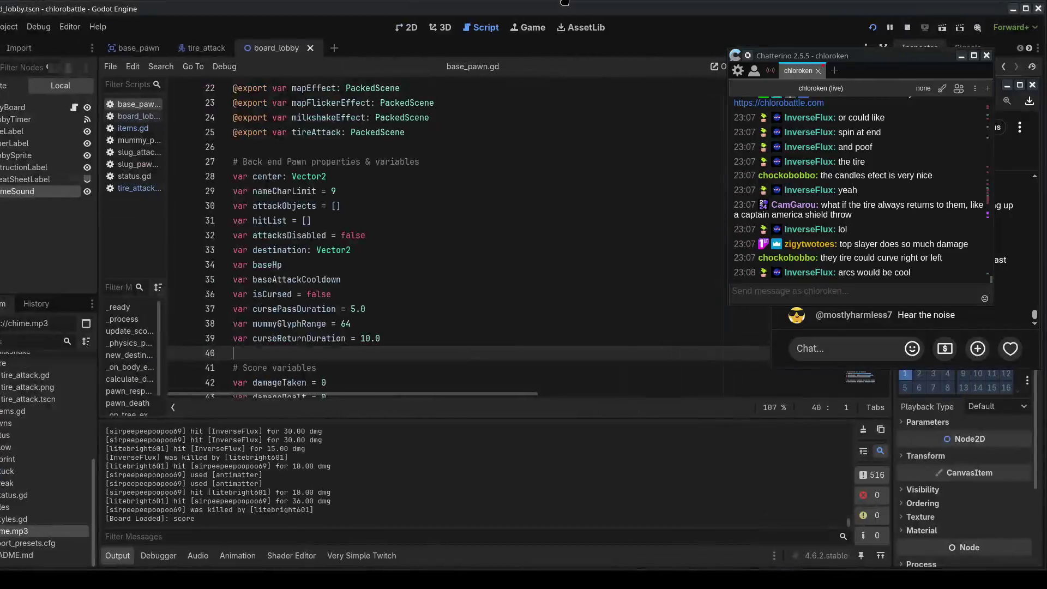
Step: In items.gd, comment out the tire attack timer restart line and select it for copying
left_click(149, 188)
left_click(138, 131)
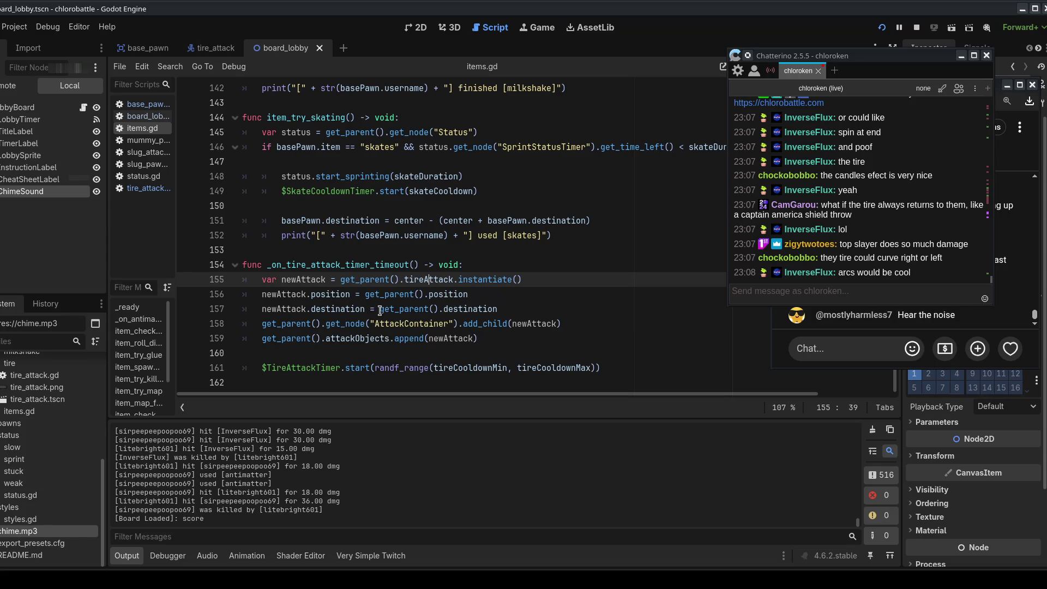
left_click_drag(614, 367, 621, 345)
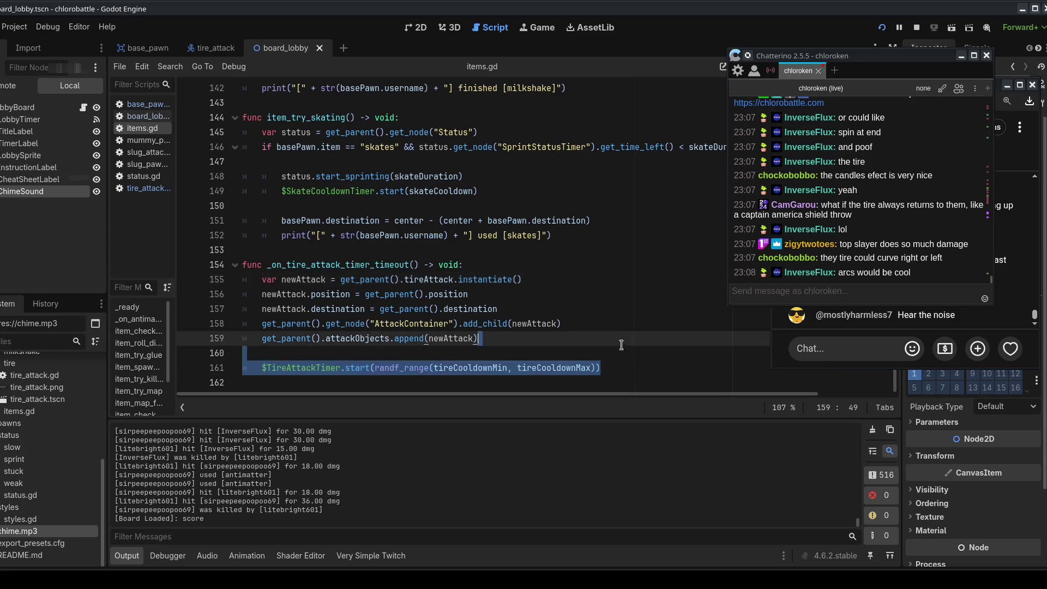
left_click(260, 368)
key("ctrl+k")
mouse_move(636, 367)
left_mouse_down()
mouse_move(641, 354)
mouse_move(631, 368)
mouse_move(626, 344)
left_mouse_up()
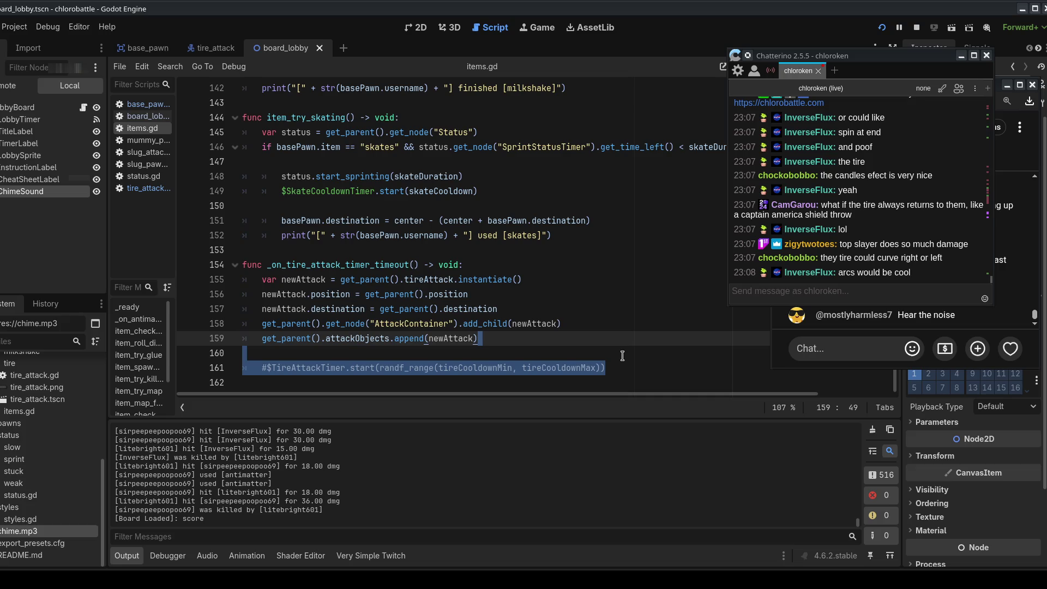
Step: Connect the TireAttack node's tree_exiting signal to a new _on_tree_exiting method
left_click(158, 188)
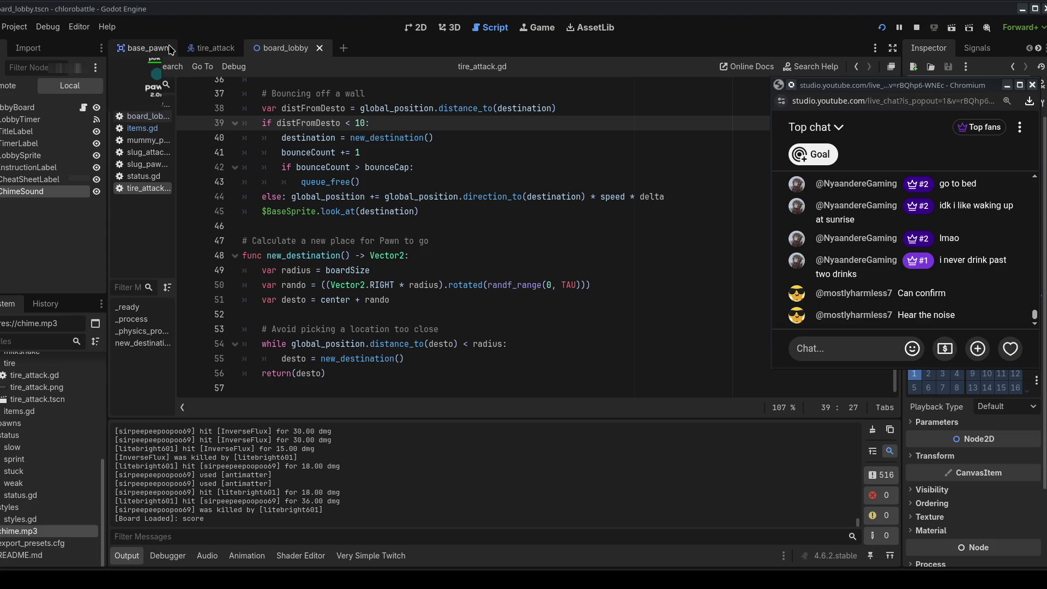
left_click(212, 48)
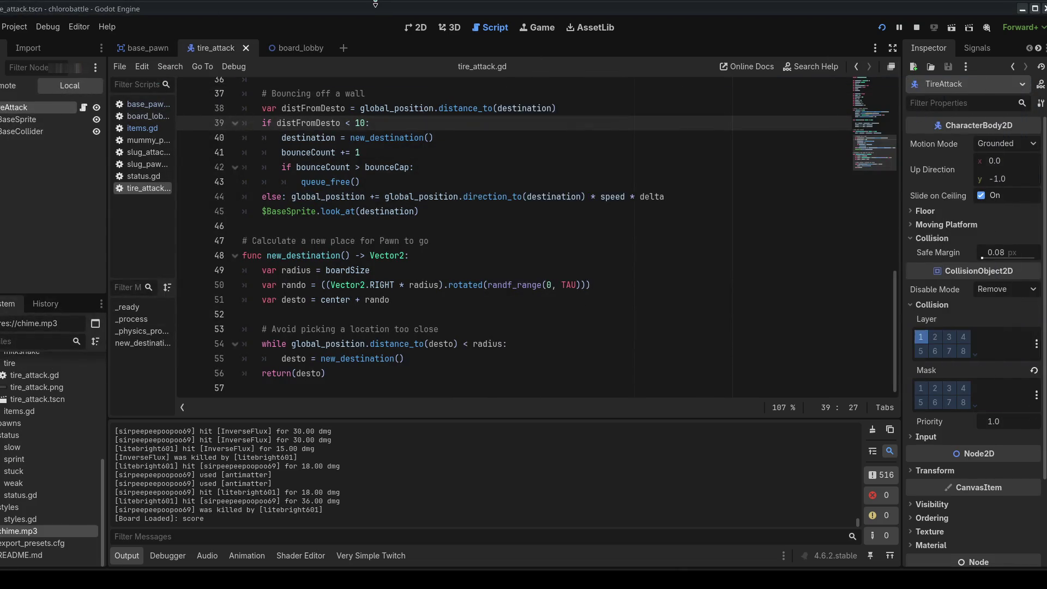
double_click(371, 9)
left_click(314, 211)
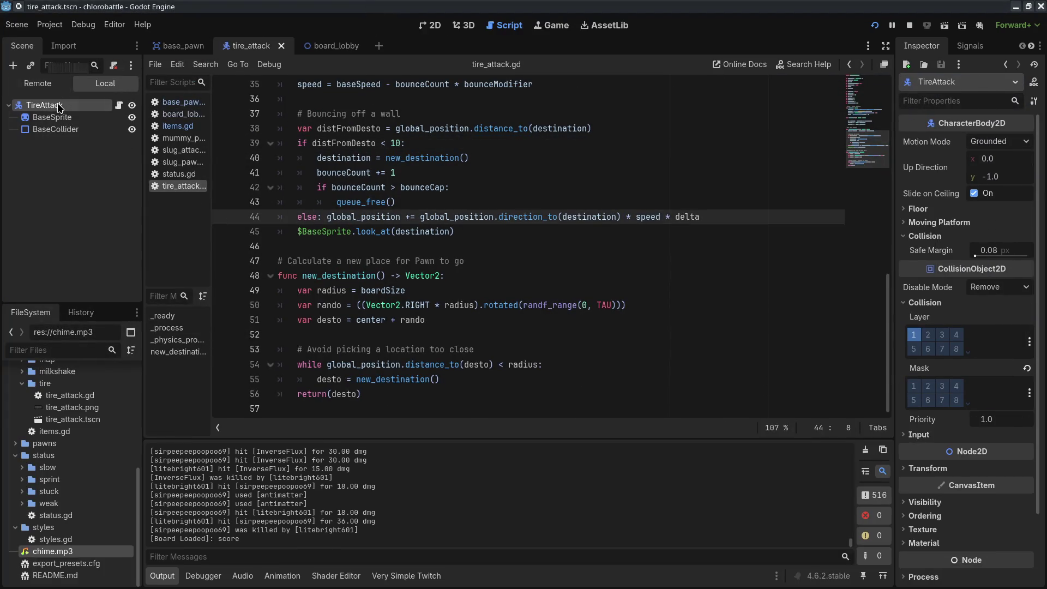
left_click(970, 46)
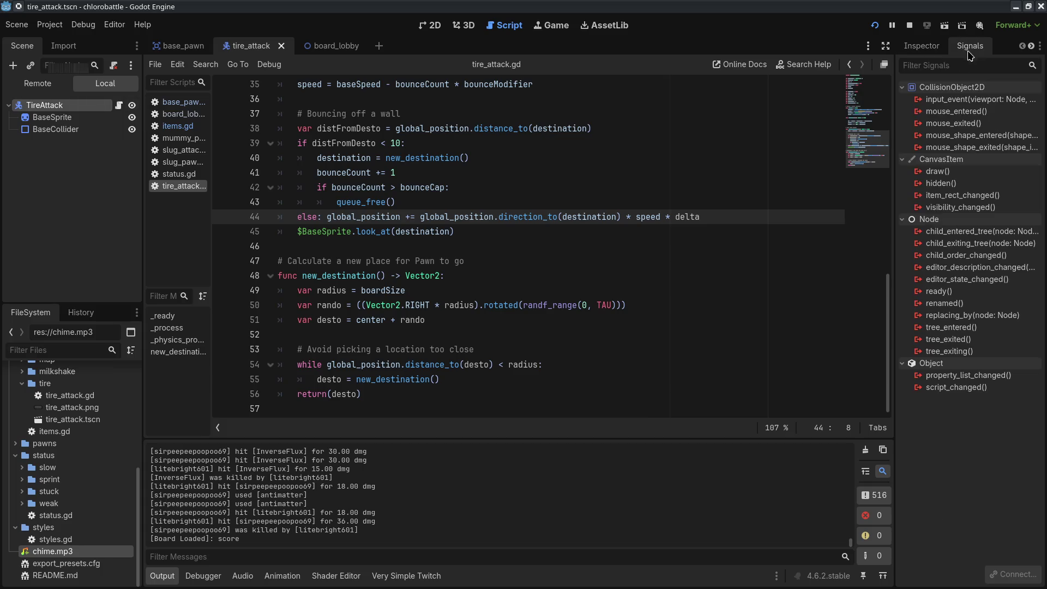
right_click(960, 352)
left_click(968, 360)
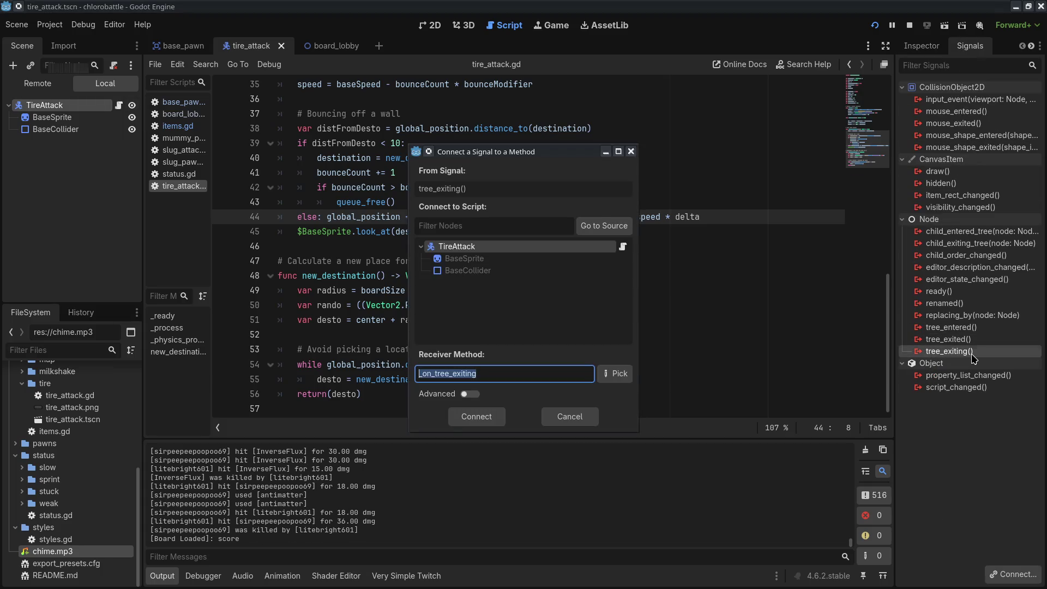
key("Return")
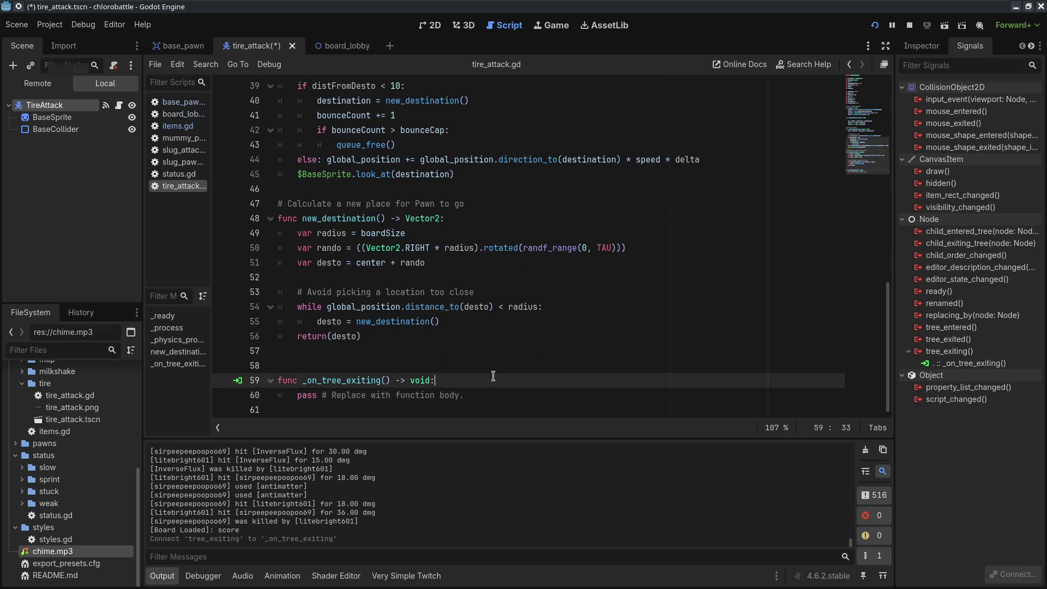
Step: Paste the timer restart line into _on_tree_exiting, uncommented and indented, and begin a get_parent(). call
type("#$TireAttackTimer.start(randf_range(tireCooldownMin, tireCooldownMax))")
key("BackSpace")
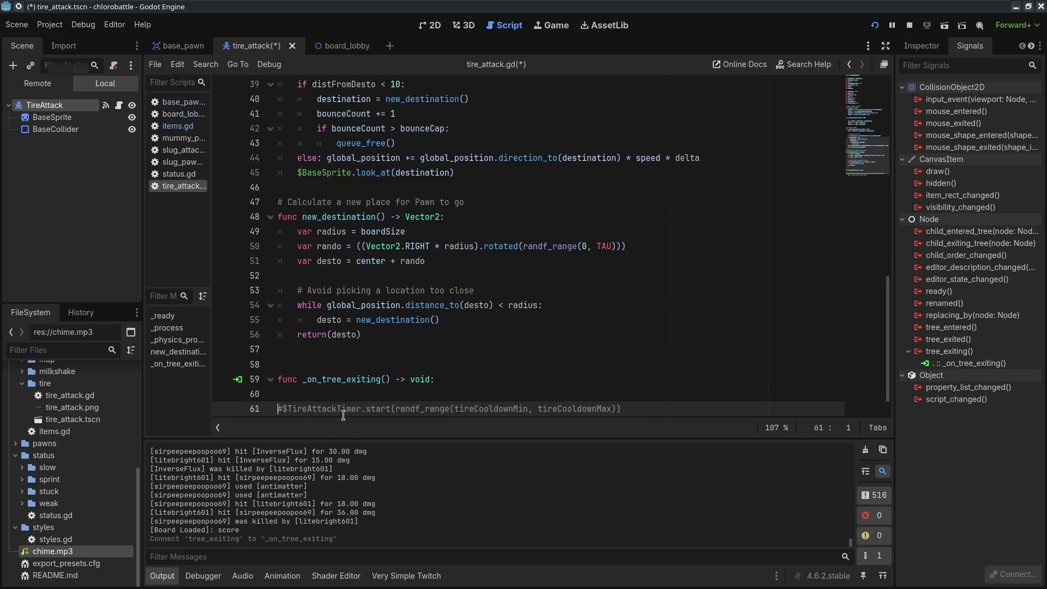
key("Delete")
key("Tab")
scroll(451, 297, "down", 1)
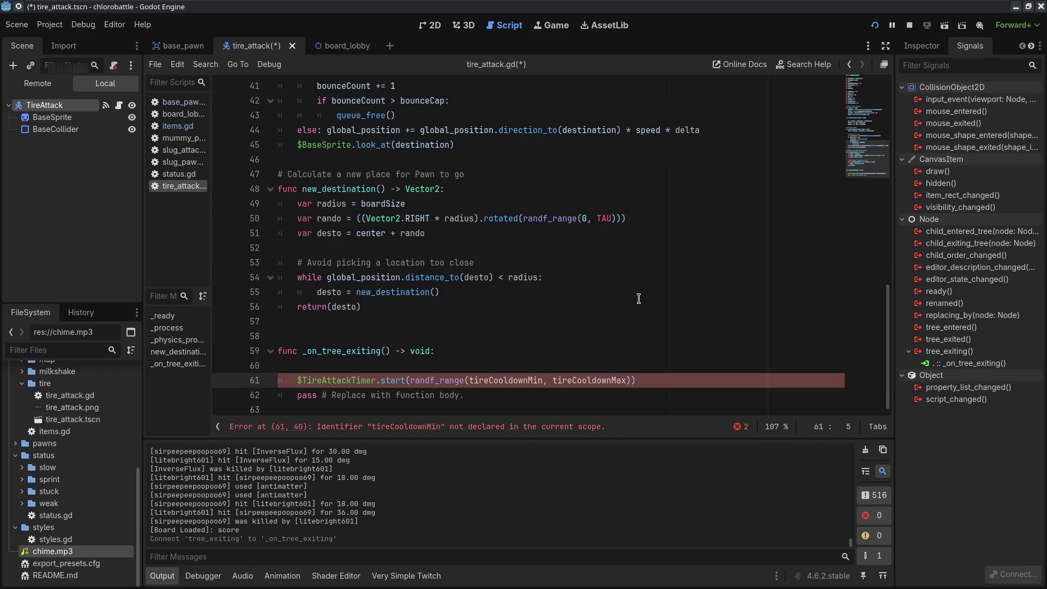
type("get_parent(")
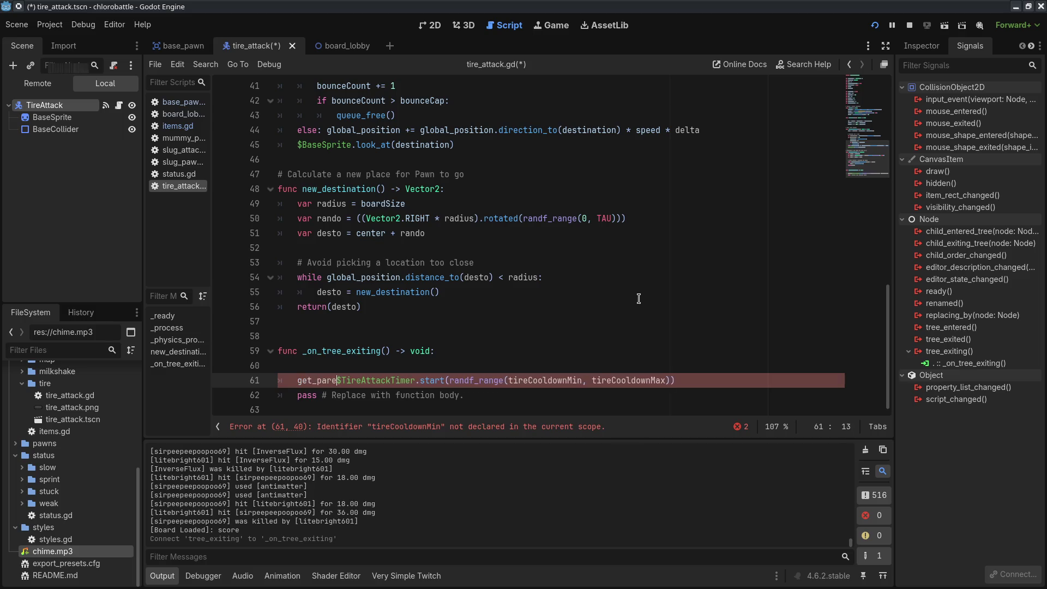